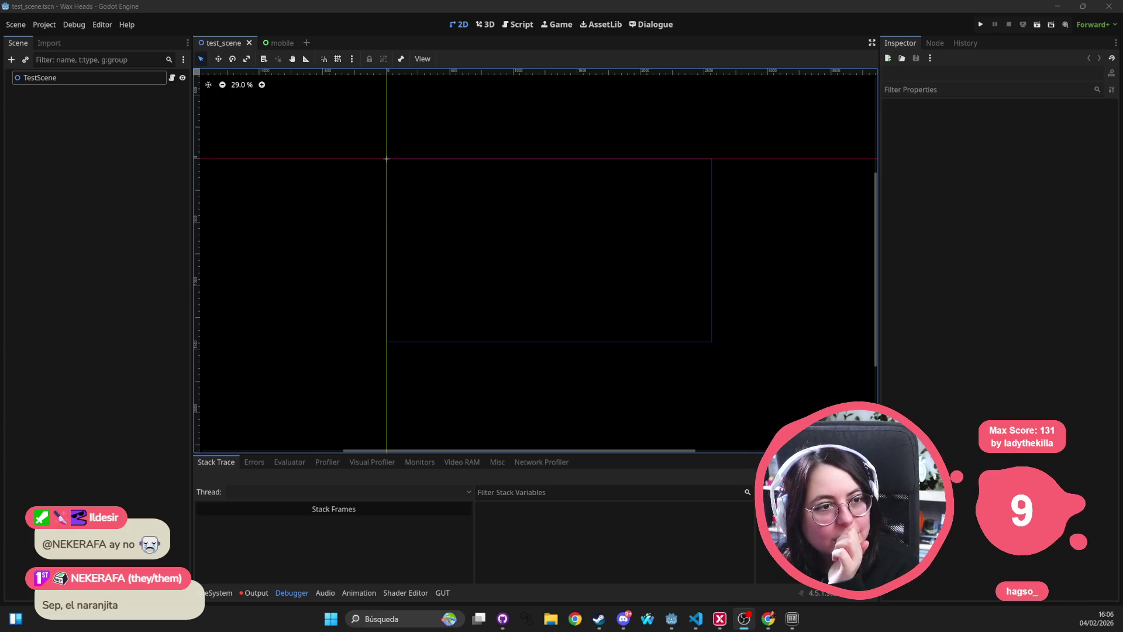
Step: Bring the Godot editor showing the TestScene scene to the front
left_click(574, 267)
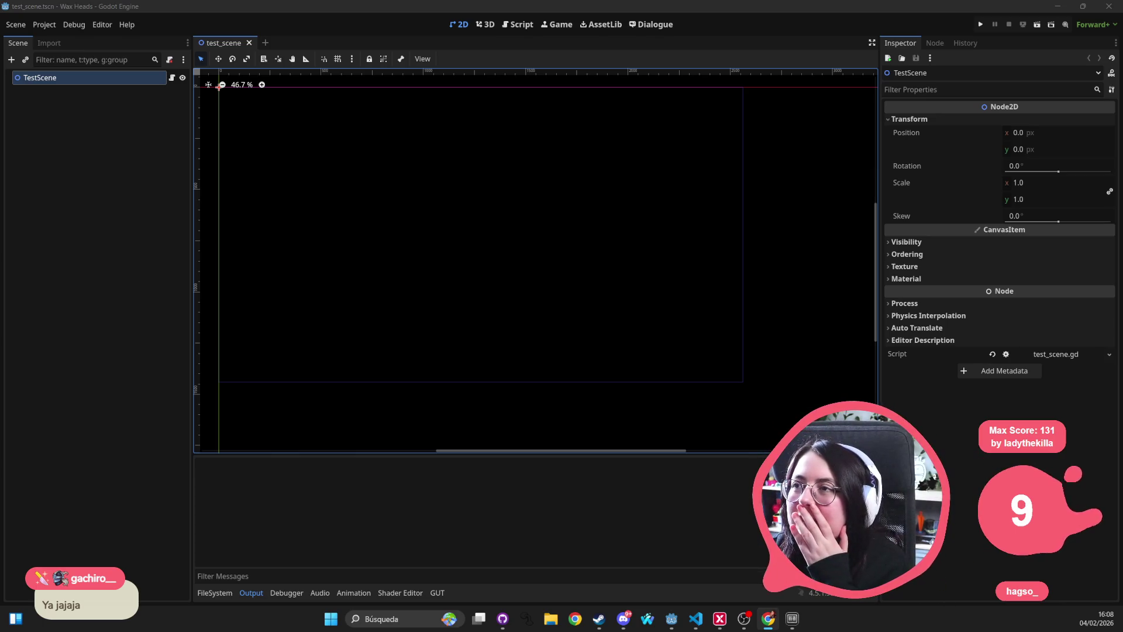
Step: Zoom out and pan the 2D canvas to recenter the TestScene view
mouse_move(431, 188)
left_mouse_down()
mouse_move(458, 173)
mouse_move(414, 158)
left_mouse_up()
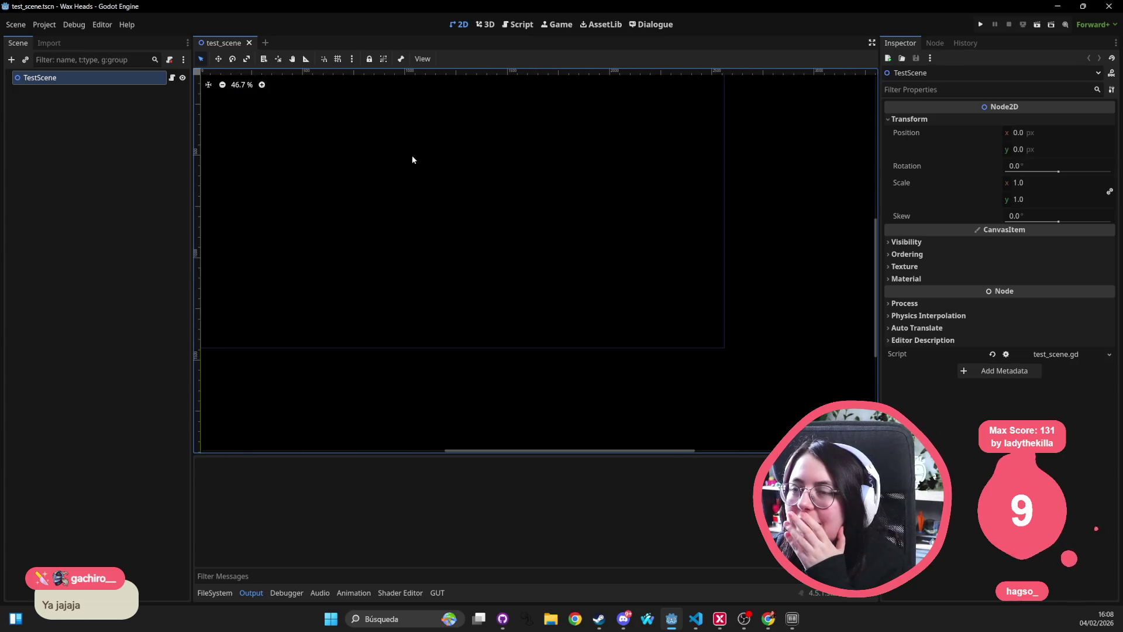
scroll(412, 156, "down", 2)
scroll(412, 158, "down", 1)
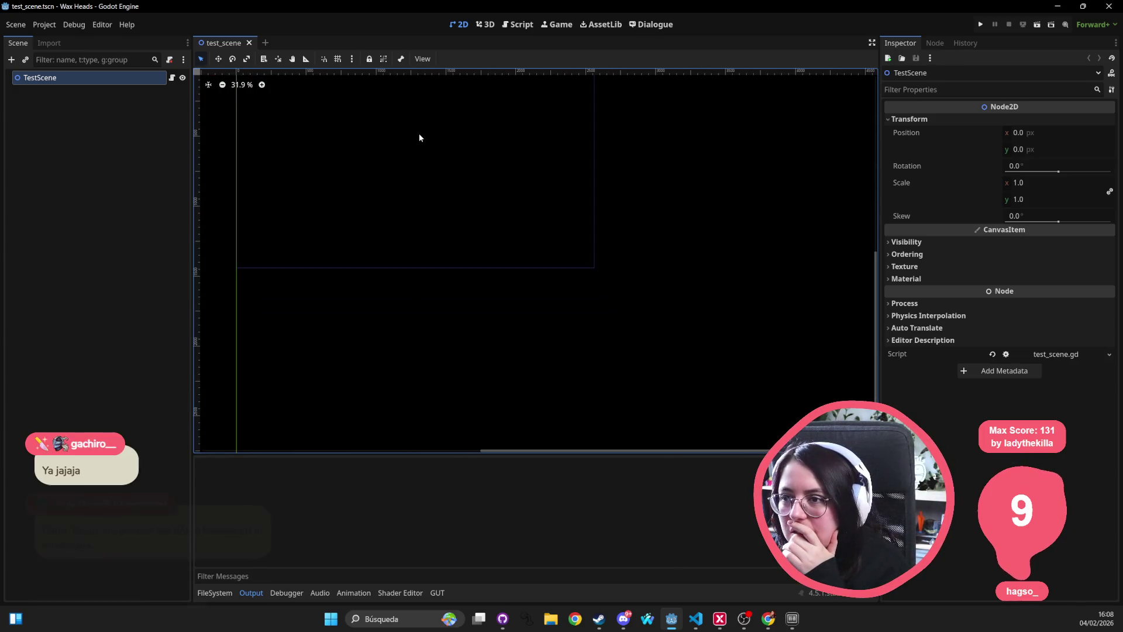
left_click_drag(434, 171, 453, 188)
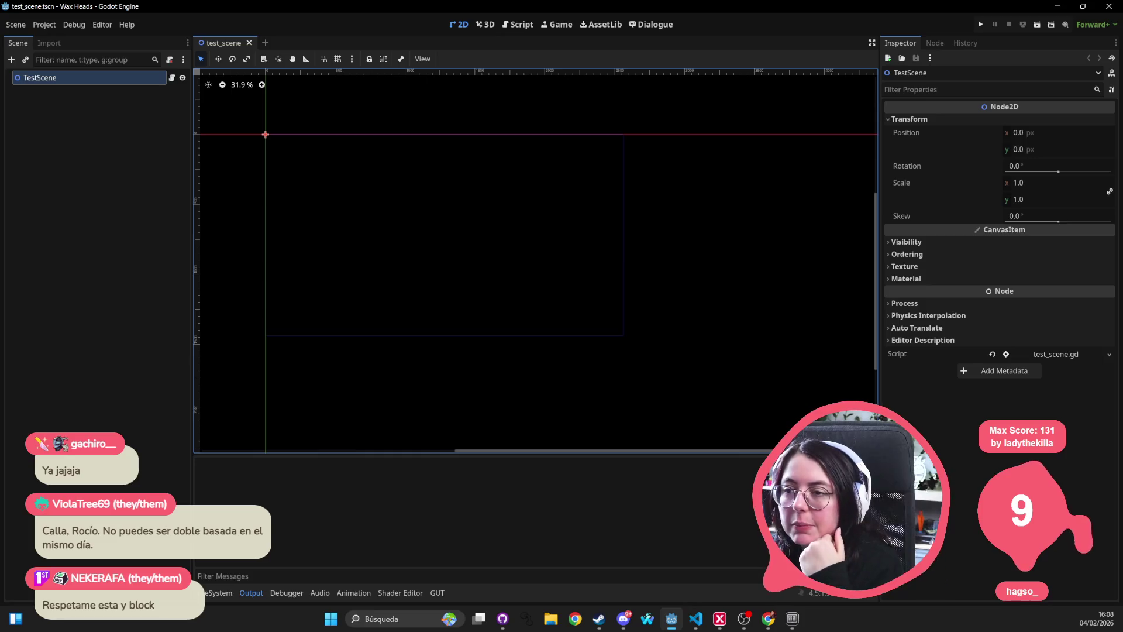
key("alt+Tab")
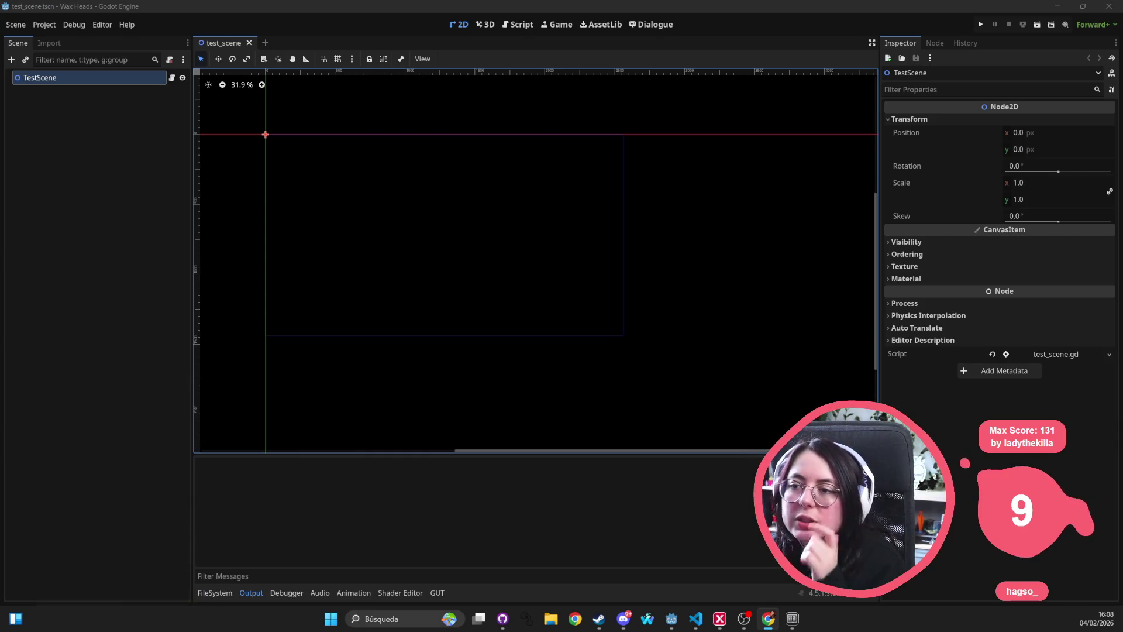
scroll(346, 200, "left", 3)
Step: Cancel a quick resource search and switch to the wax-heads VS Code window
key("shift+alt+o")
type("inpút")
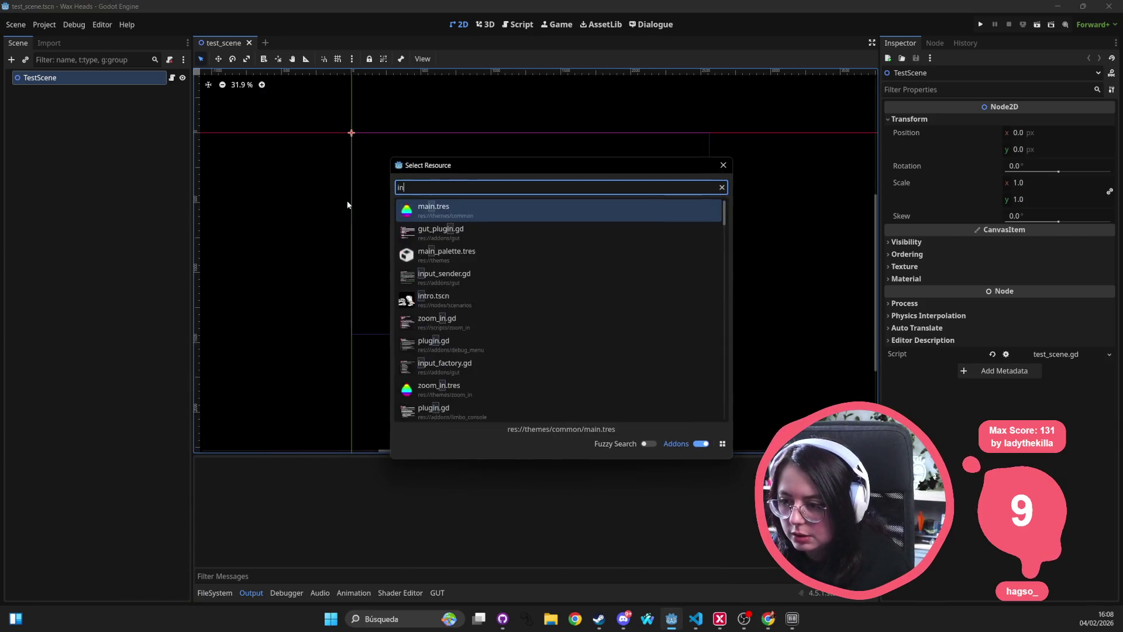
key("BackSpace")
key("BackSpace")
key("BackSpace")
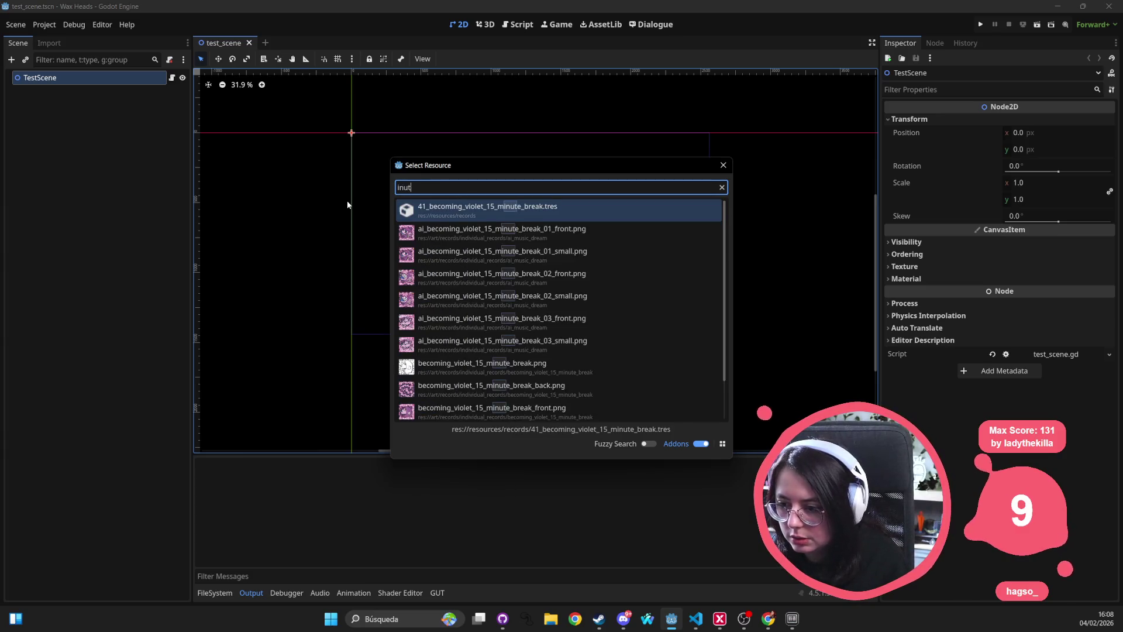
key("Escape")
left_click(695, 618)
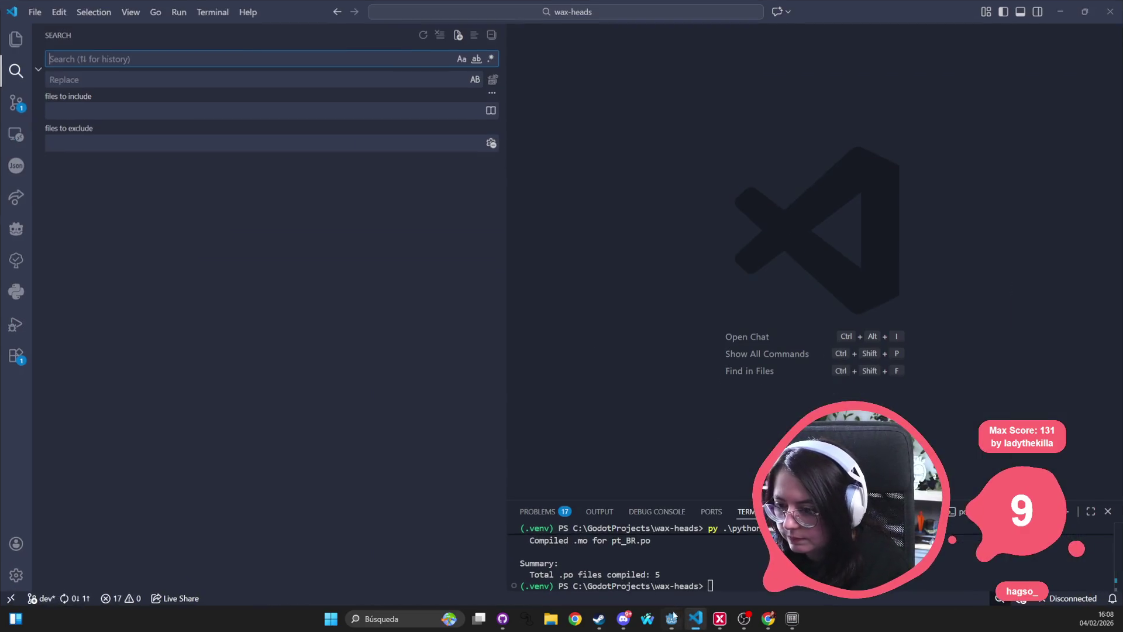
Step: Narrow the search sidebar and open input_controller.gd with the 'input_con' file search
left_click(390, 295)
left_click_drag(507, 146, 256, 147)
key("ctrl+p")
type("input_con")
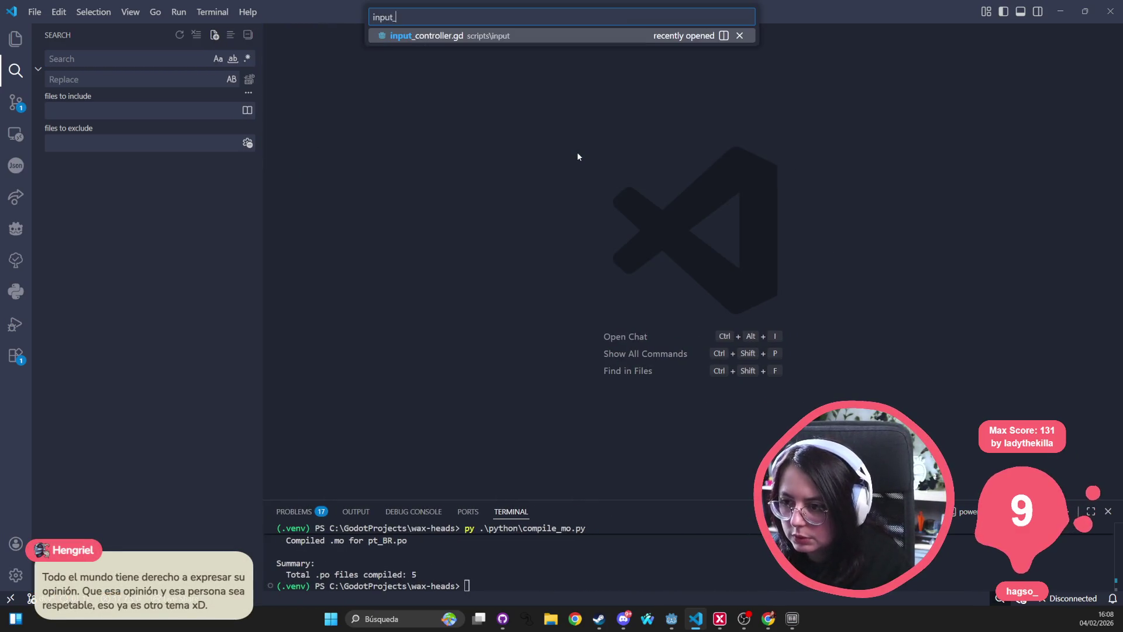
key("Return")
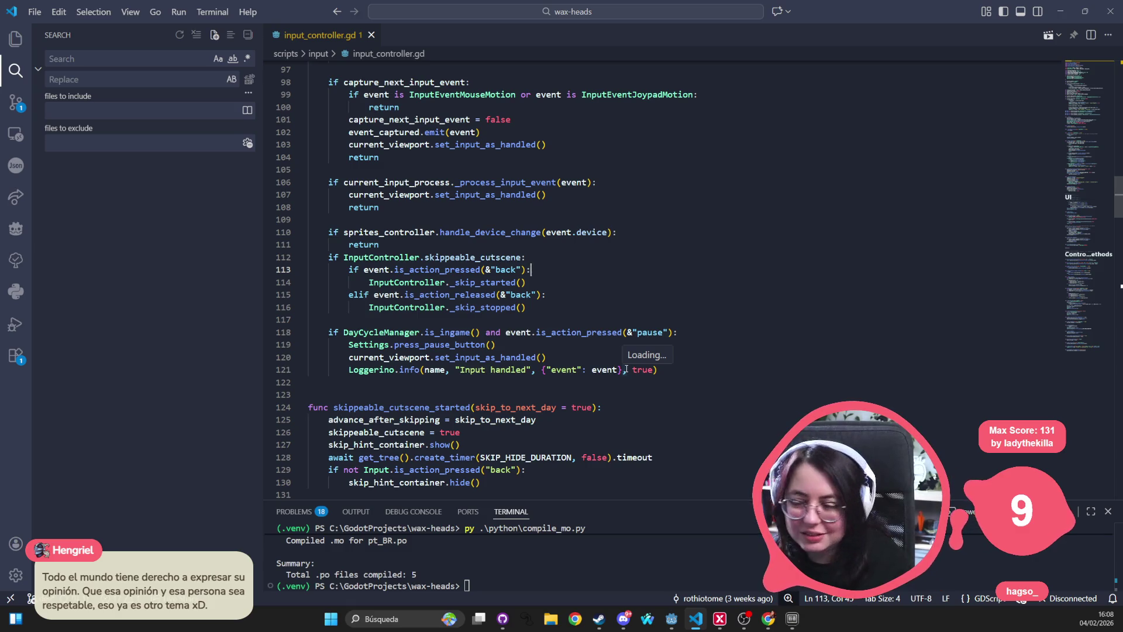
Step: Inspect input_controller.gd, selecting skippable_cutscene, back and _skip_stopped on lines 112–116
left_click(508, 344)
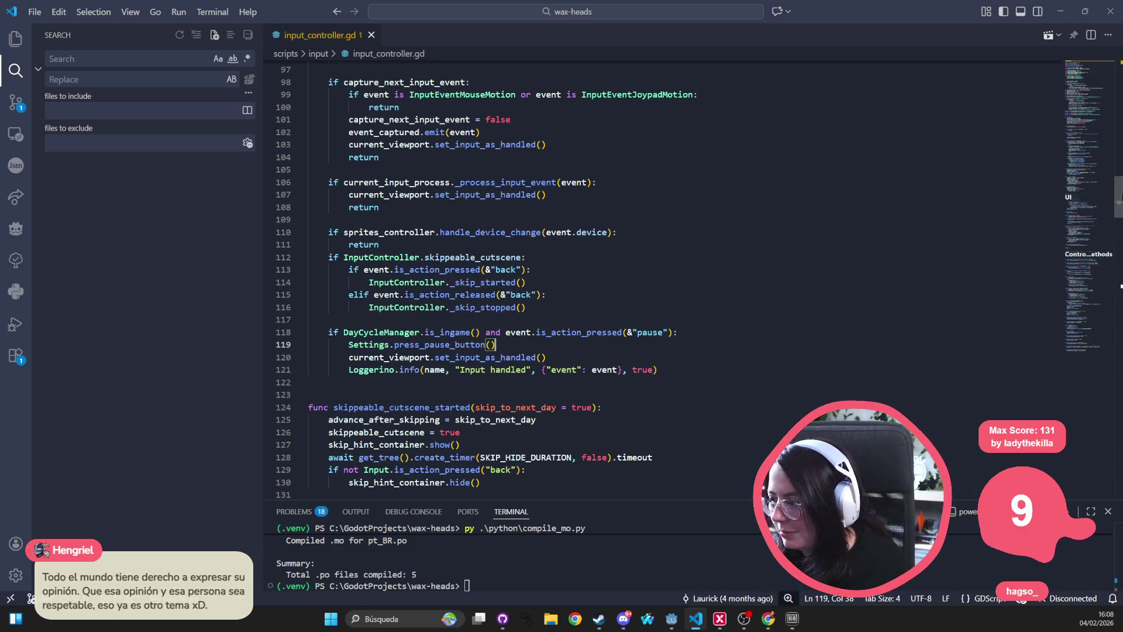
left_click_drag(1119, 196, 1120, 86)
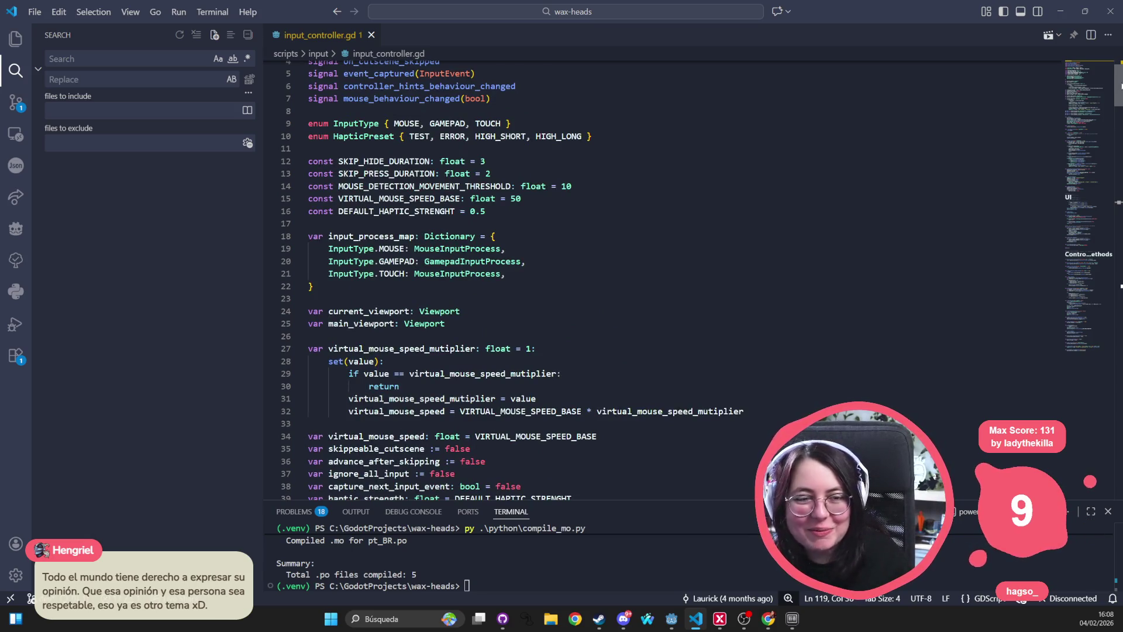
scroll(677, 259, "down", 9)
left_click(728, 221)
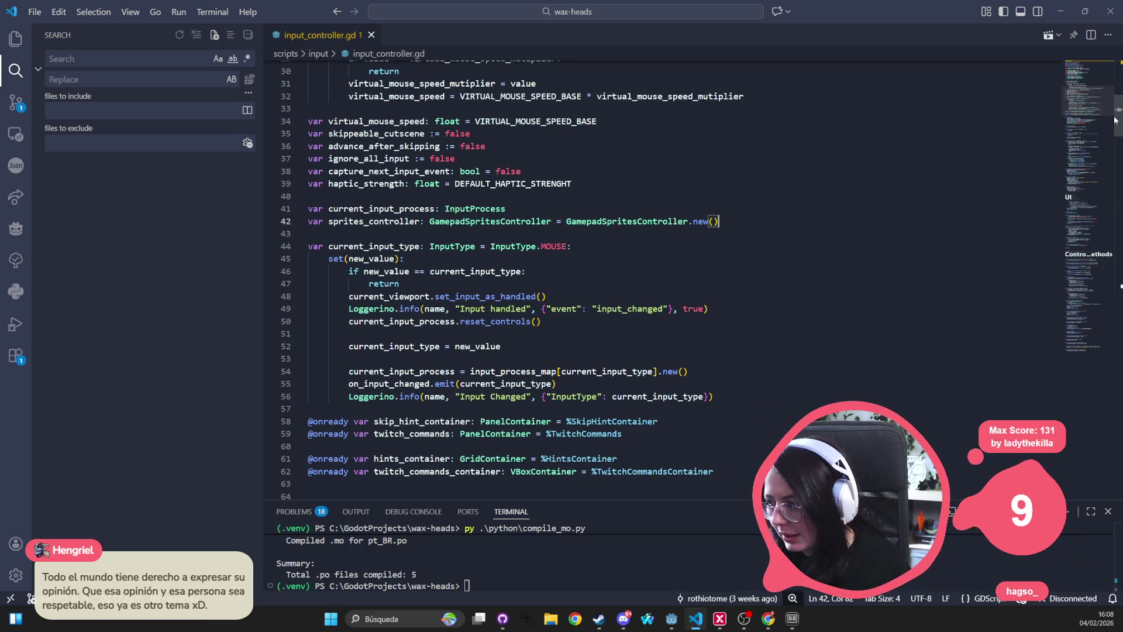
left_click_drag(1113, 120, 1095, 207)
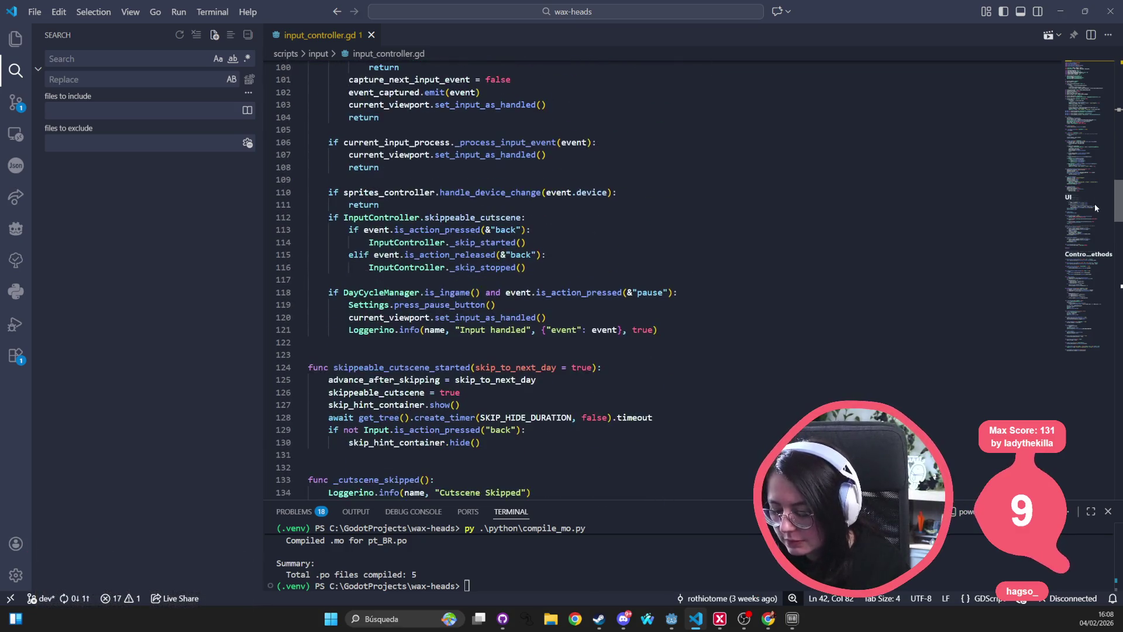
double_click(503, 217)
double_click(506, 229)
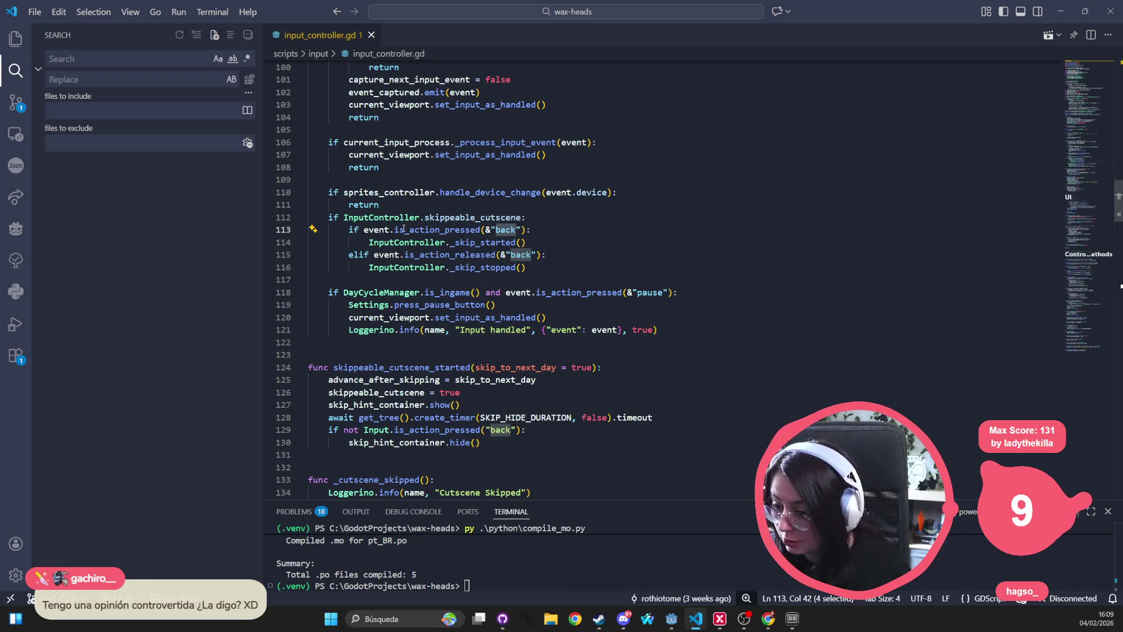
double_click(505, 267)
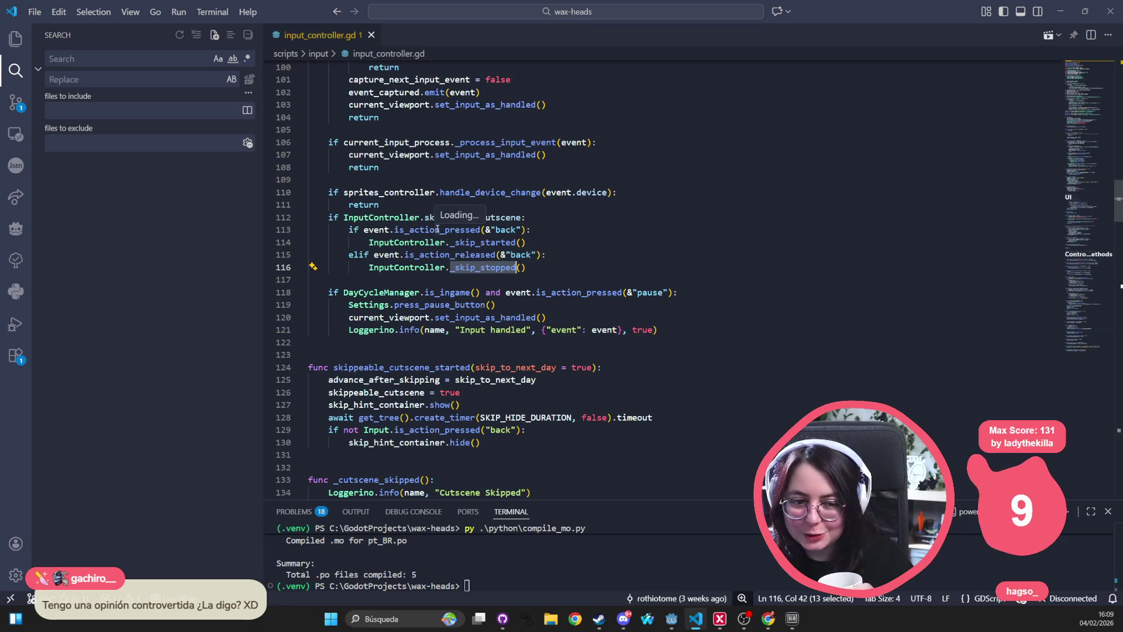
Step: Scroll through input_controller.gd and highlight every use of haptic_by_preset
scroll(437, 236, "down", 15)
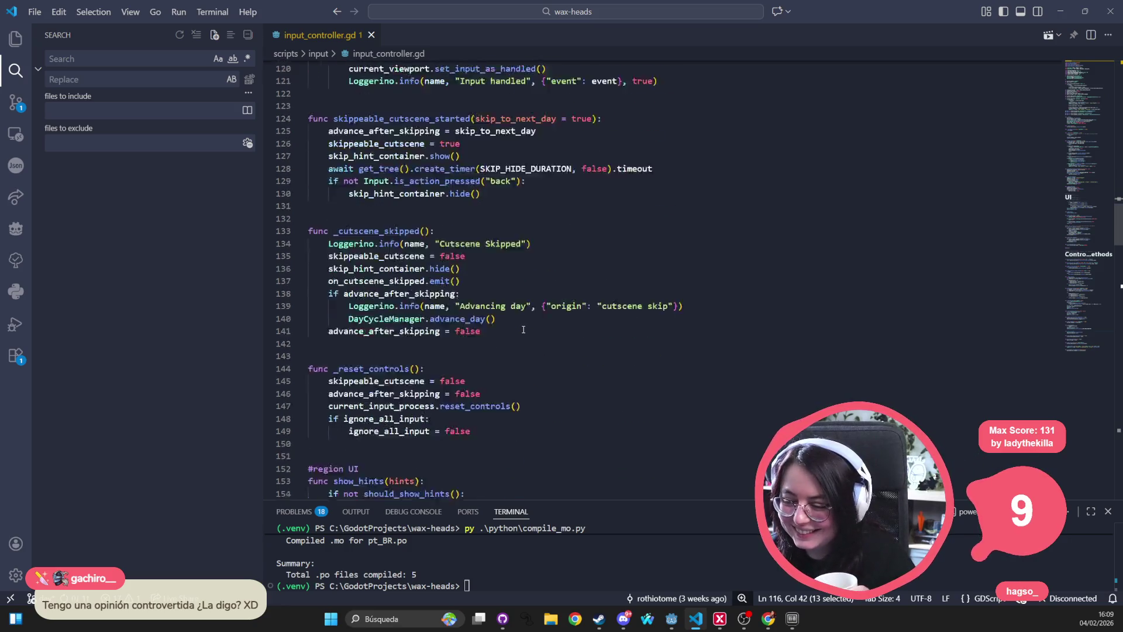
scroll(526, 285, "down", 20)
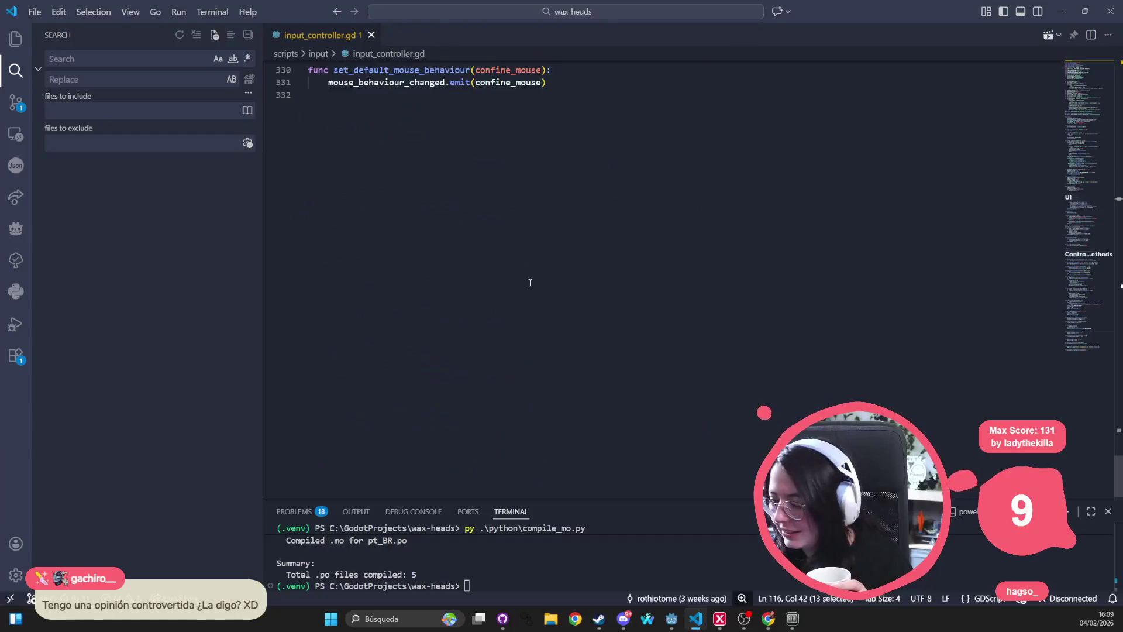
scroll(527, 285, "up", 9)
scroll(432, 327, "up", 5)
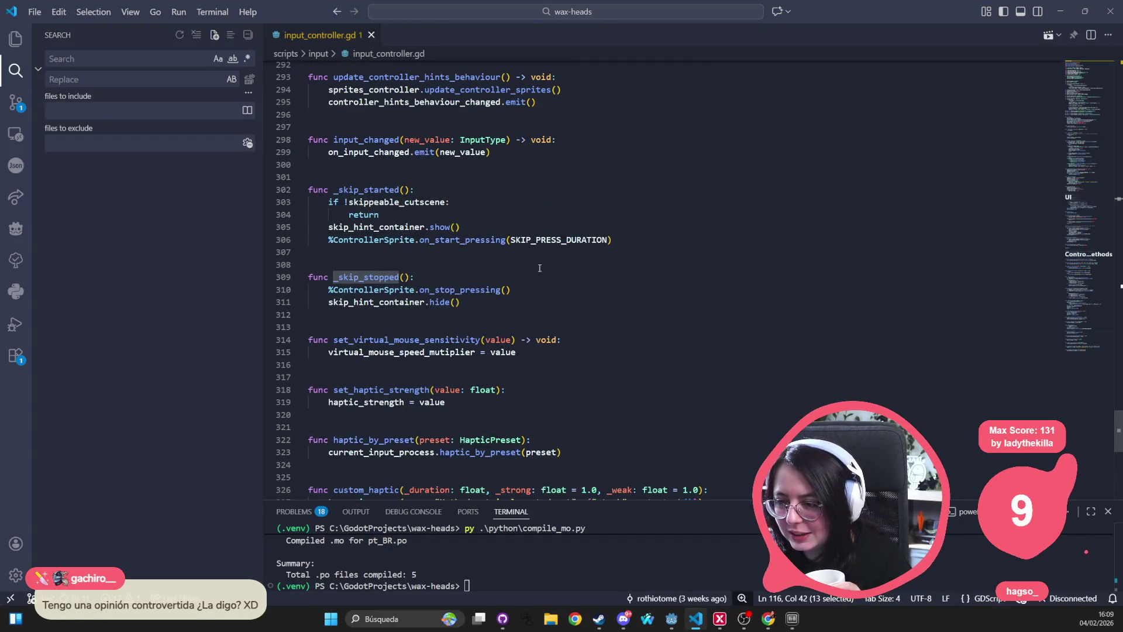
scroll(432, 327, "down", 7)
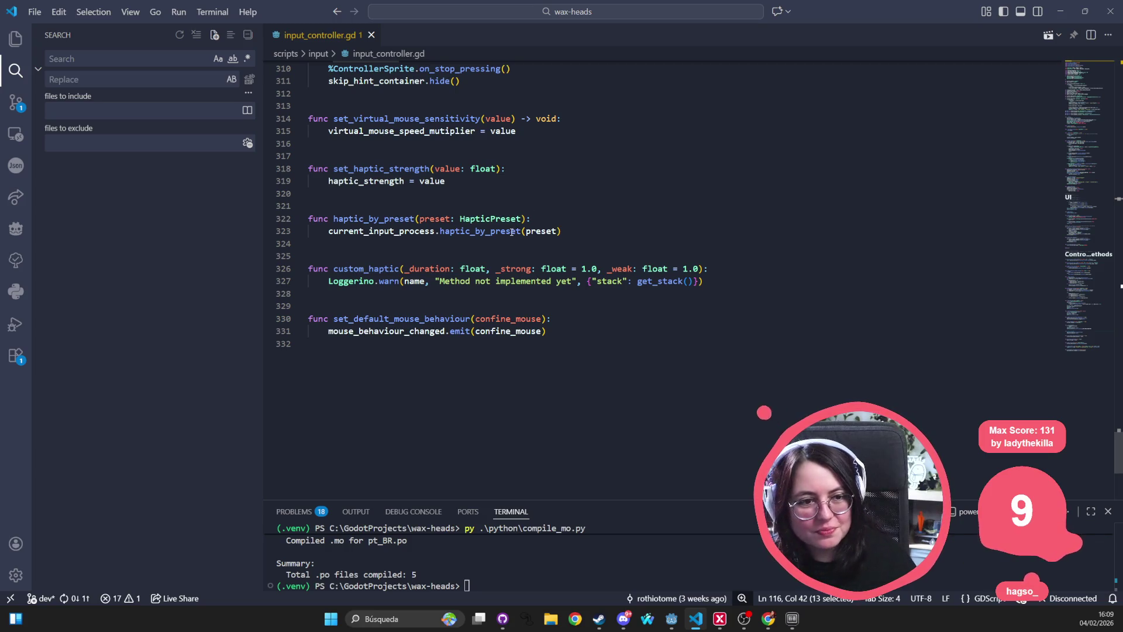
left_click(492, 231)
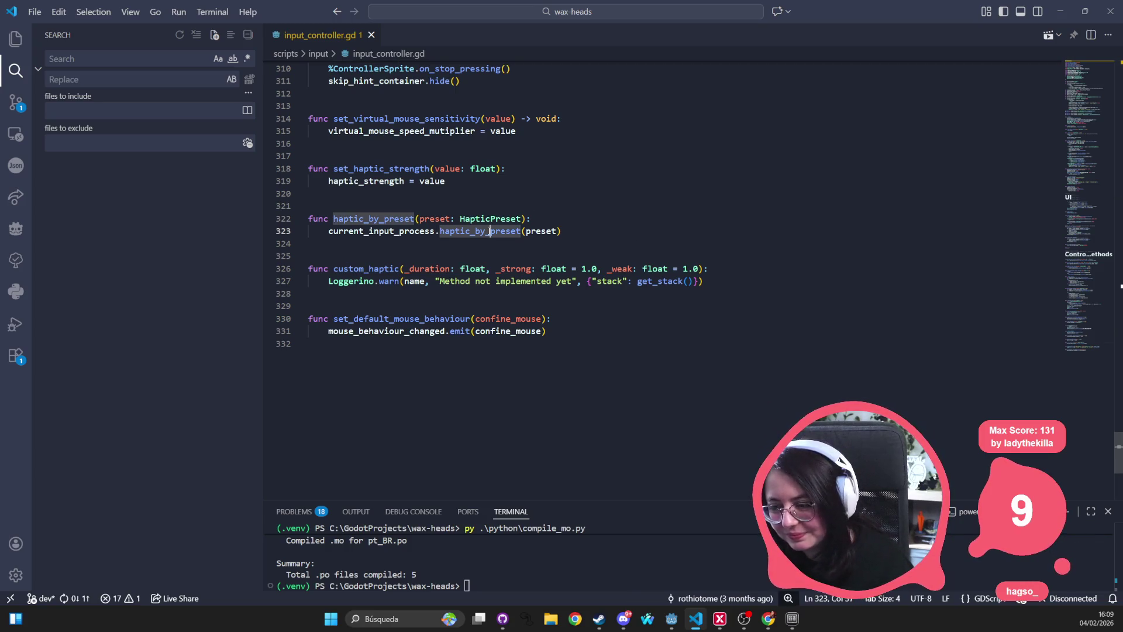
left_click(694, 148)
key("ctrl+p")
Step: Try the file searches 'play stati' and 'process control', then cancel them
type("play")
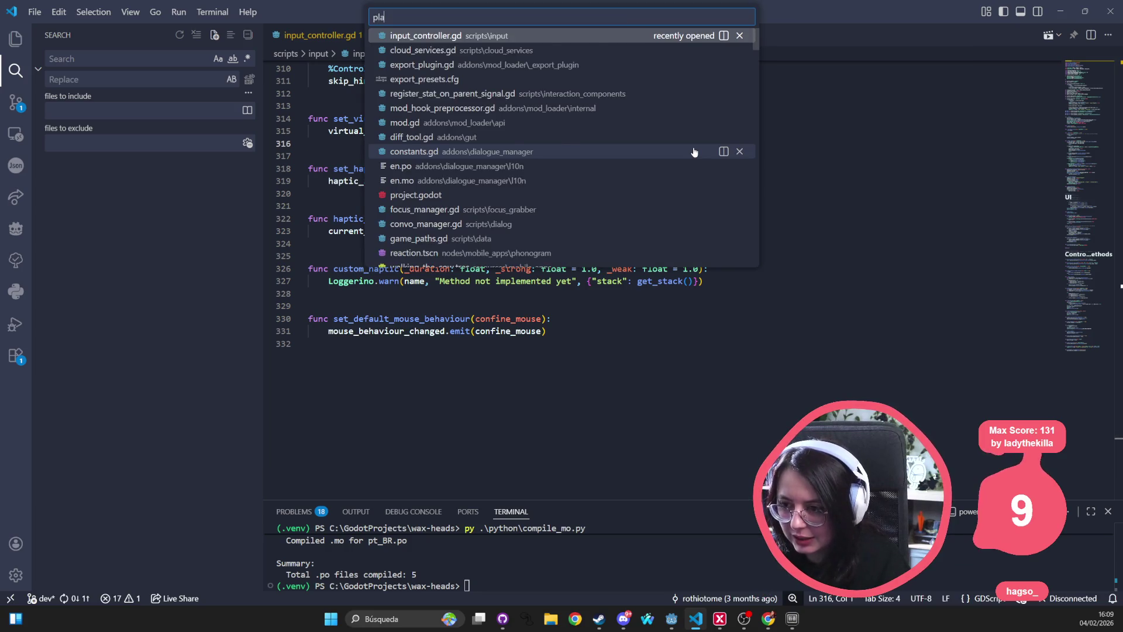
type(" stati")
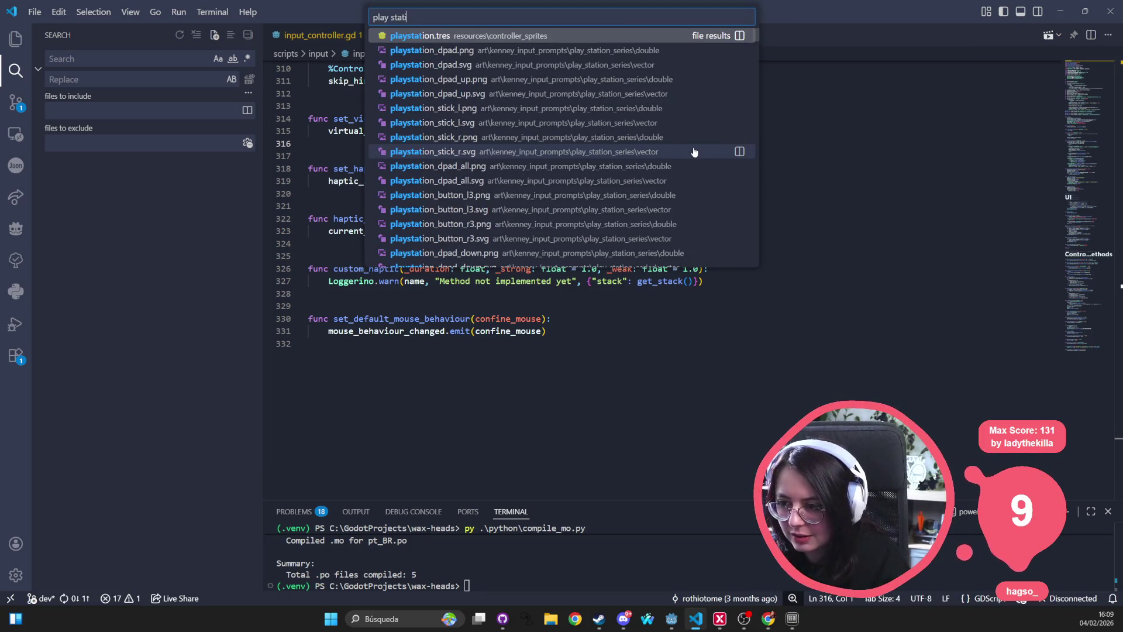
key("BackSpace")
key("BackSpace")
key("BackSpace")
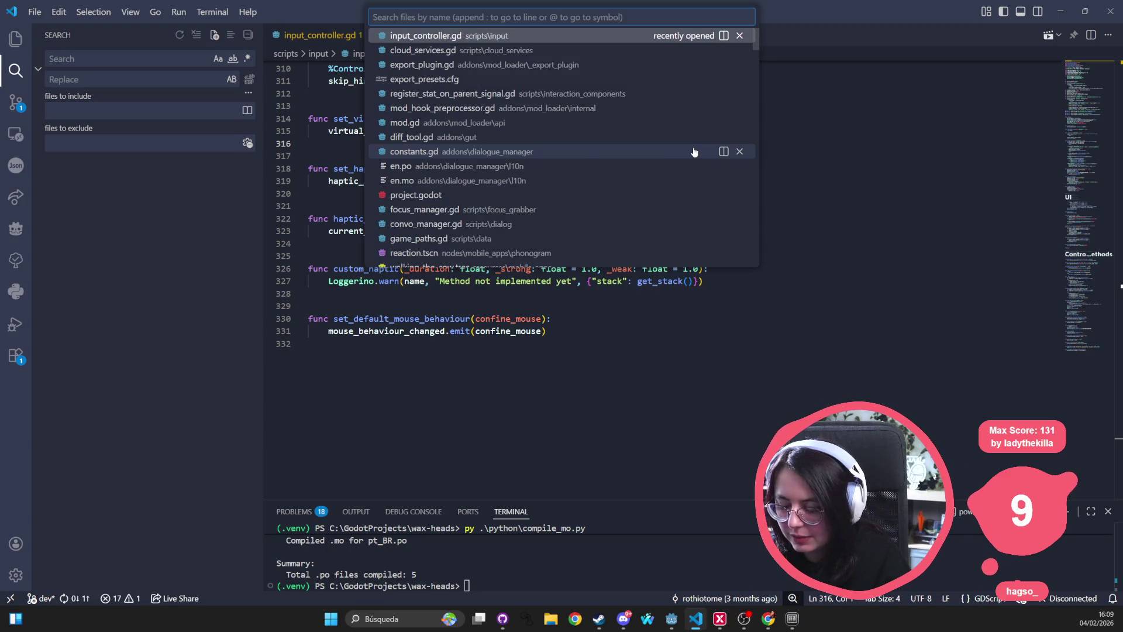
type("process")
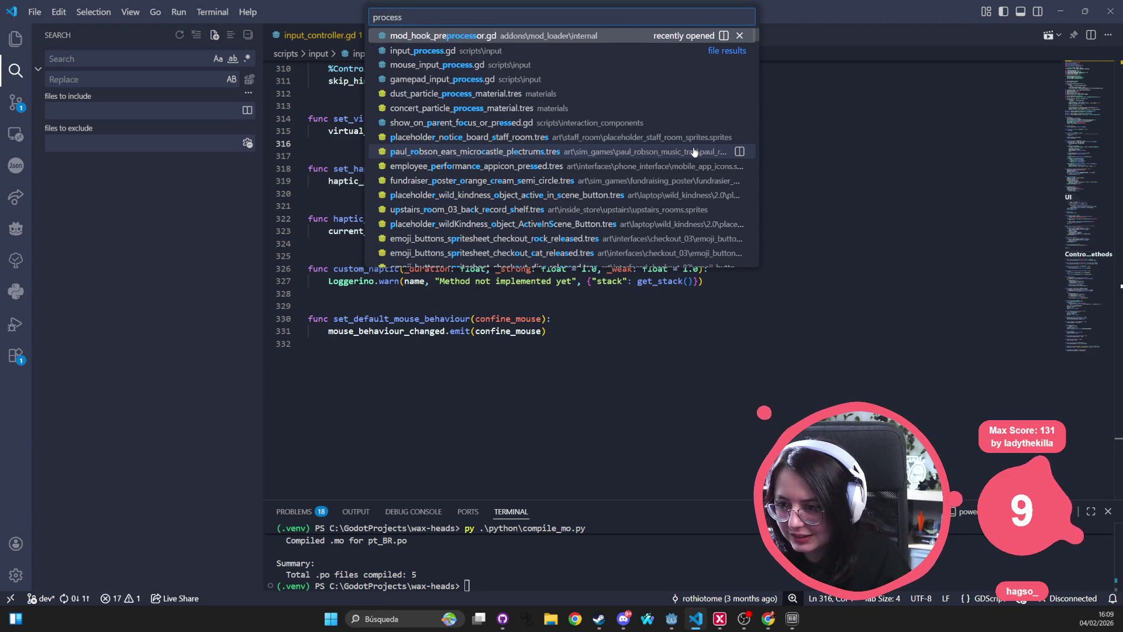
type(" control")
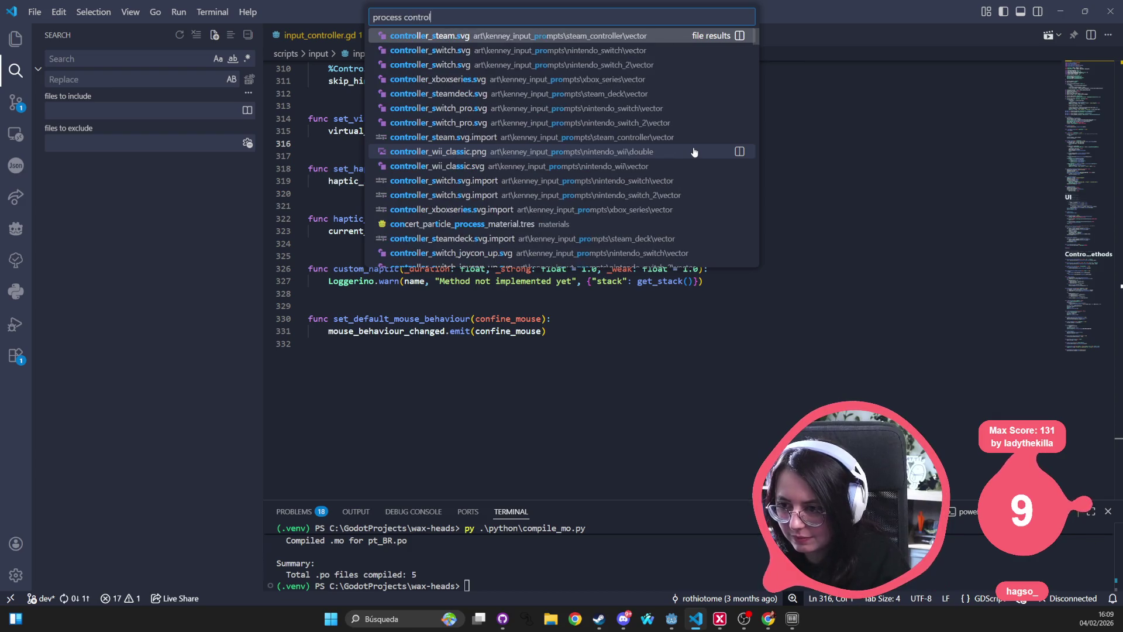
key("BackSpace")
key("BackSpace")
key("BackSpace")
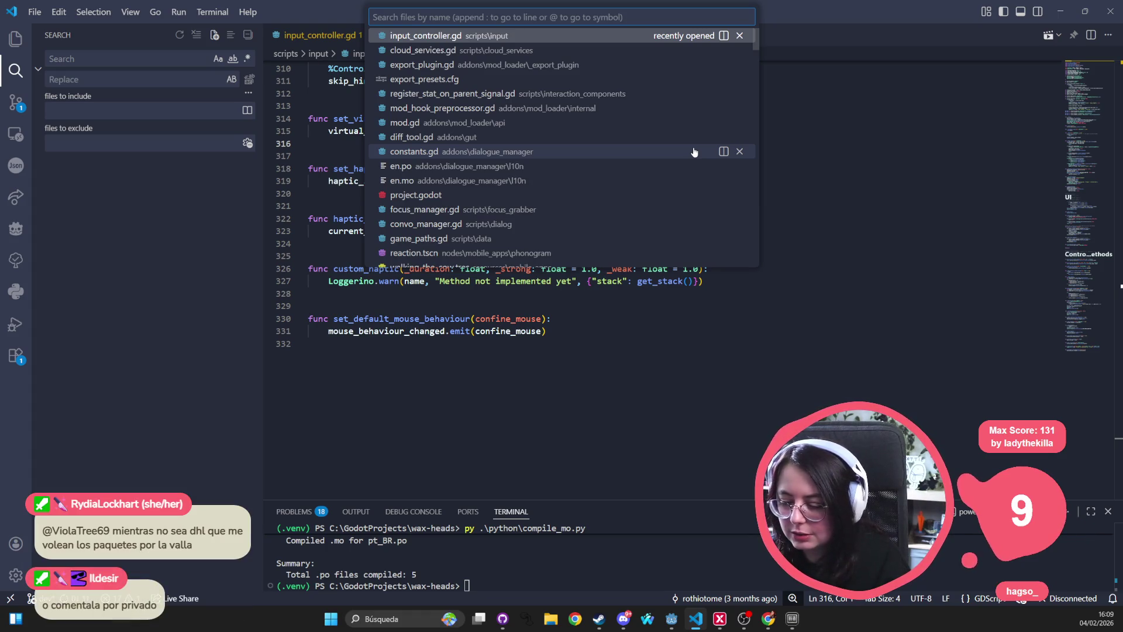
key("Escape")
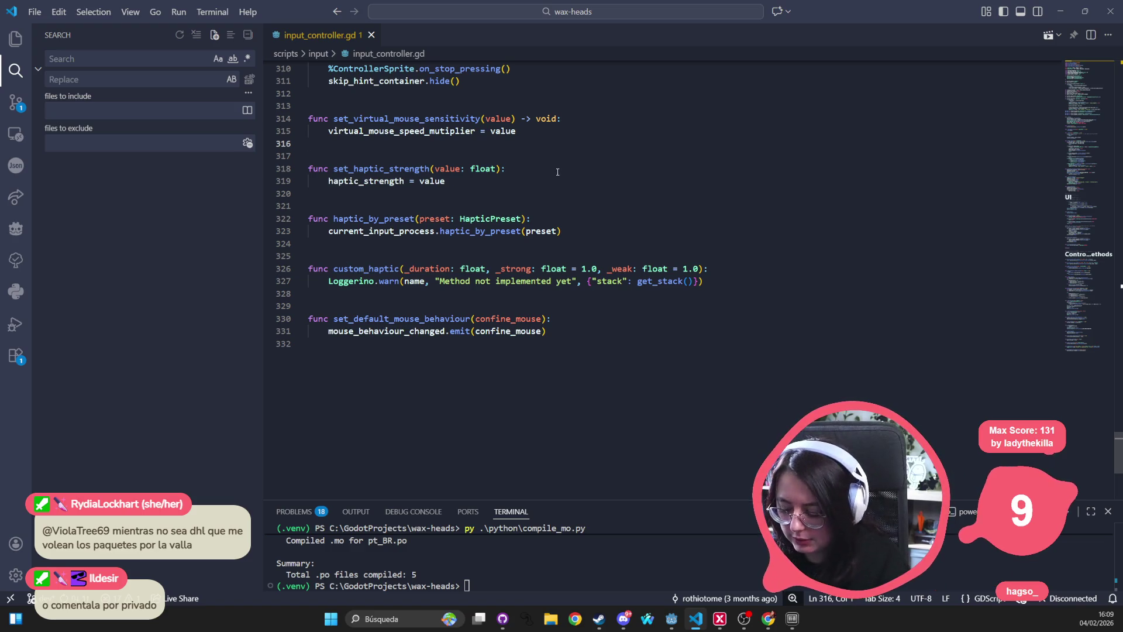
Step: Open gamepad_input_process.gd from the 'process' file search matches
key("ctrl+p")
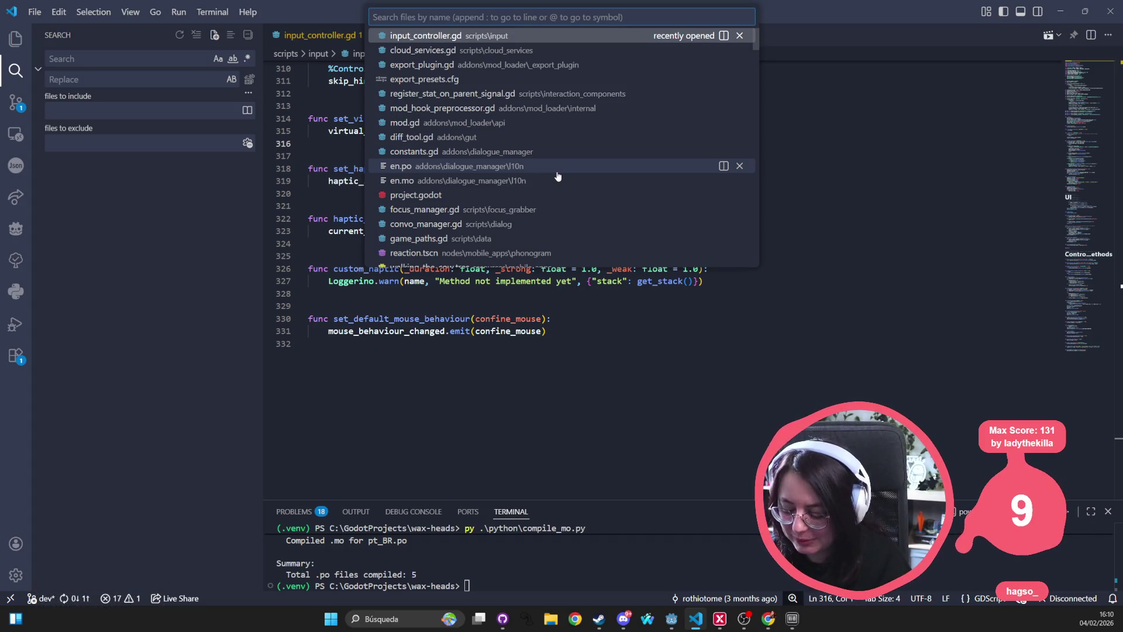
type("process")
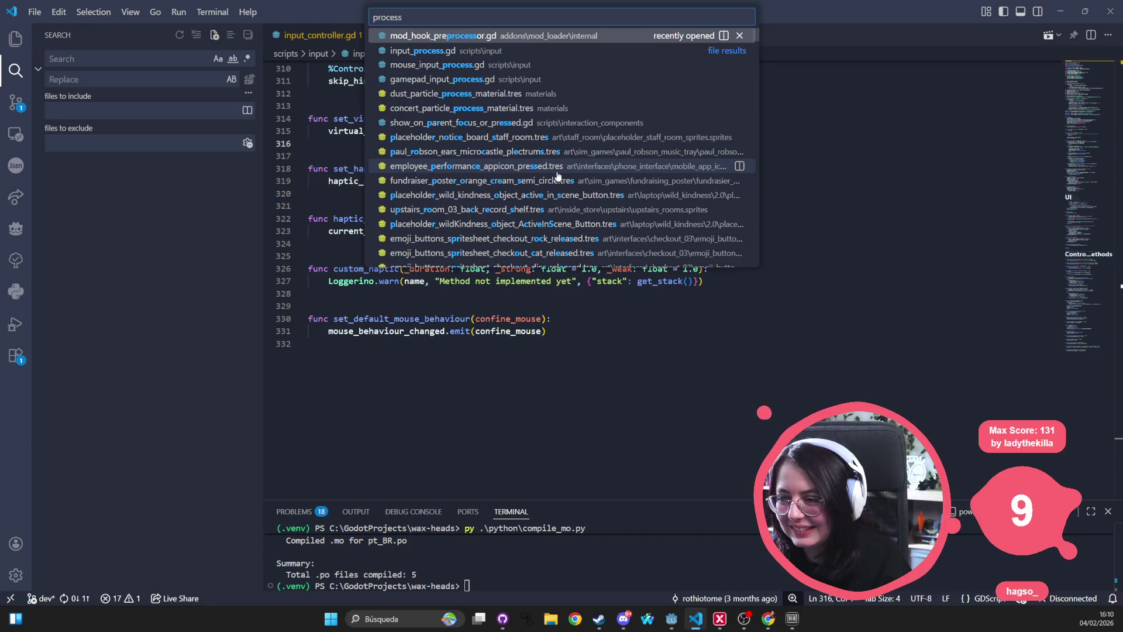
key("Down")
key("Down")
key("Down")
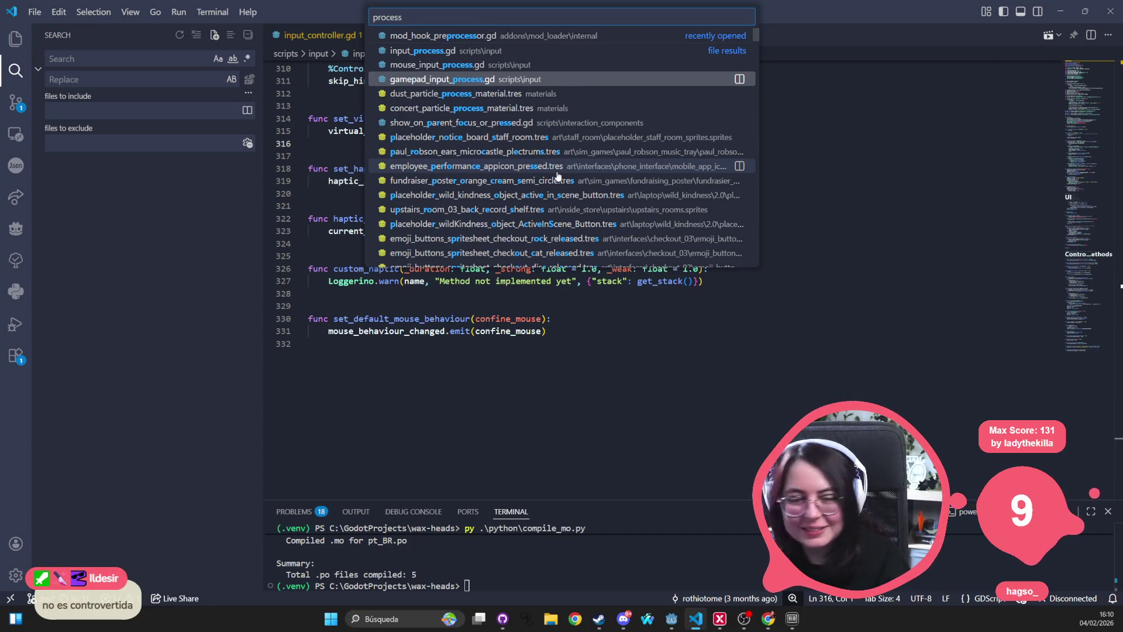
key("Return")
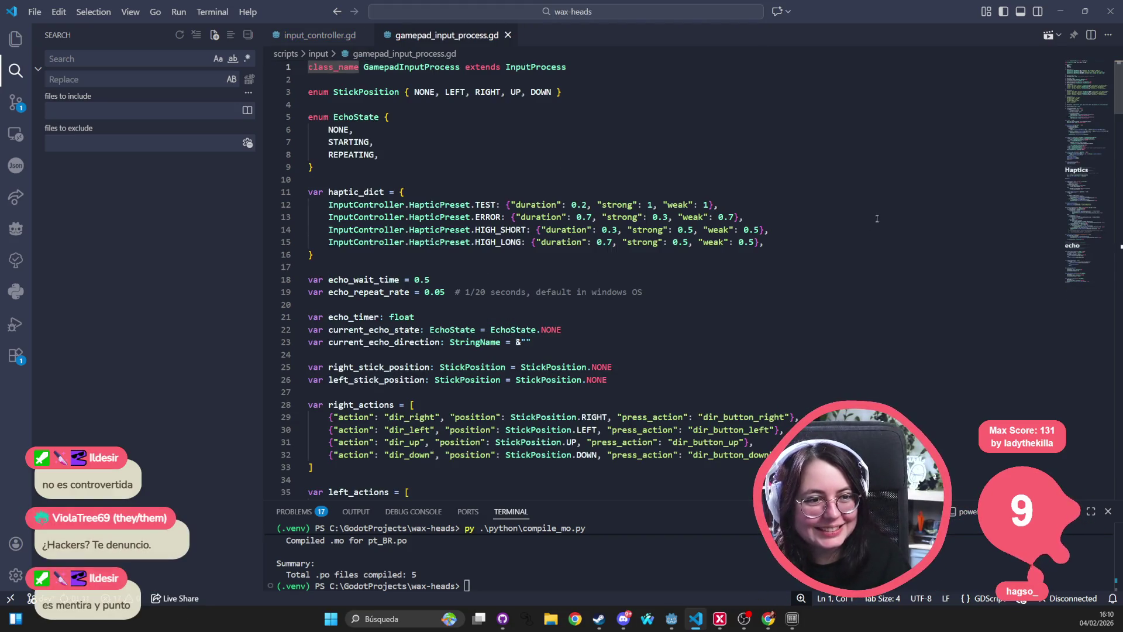
Step: Review gamepad_input_process.gd, checking echo_wait_time and highlighting every use of StickPosition
left_click(575, 273)
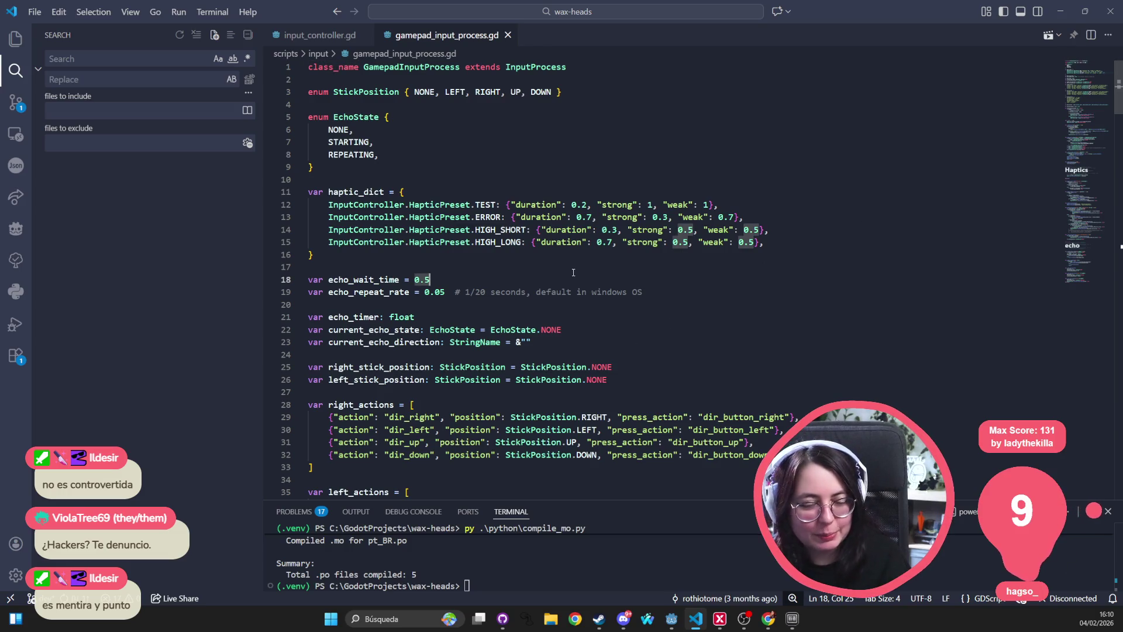
left_click(522, 367)
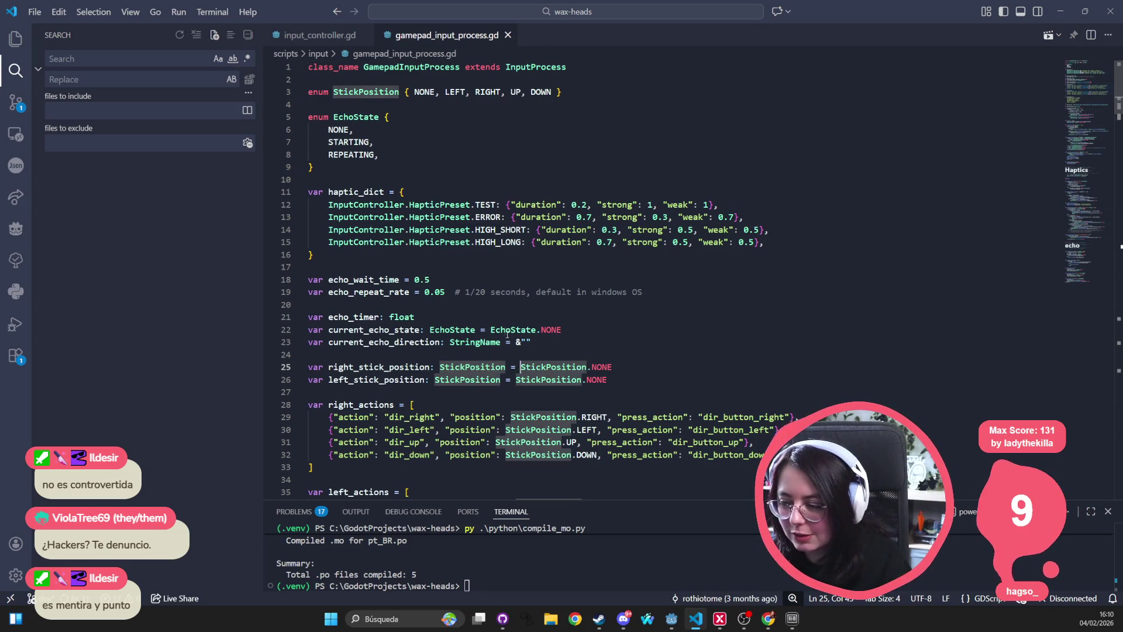
scroll(498, 316, "down", 2)
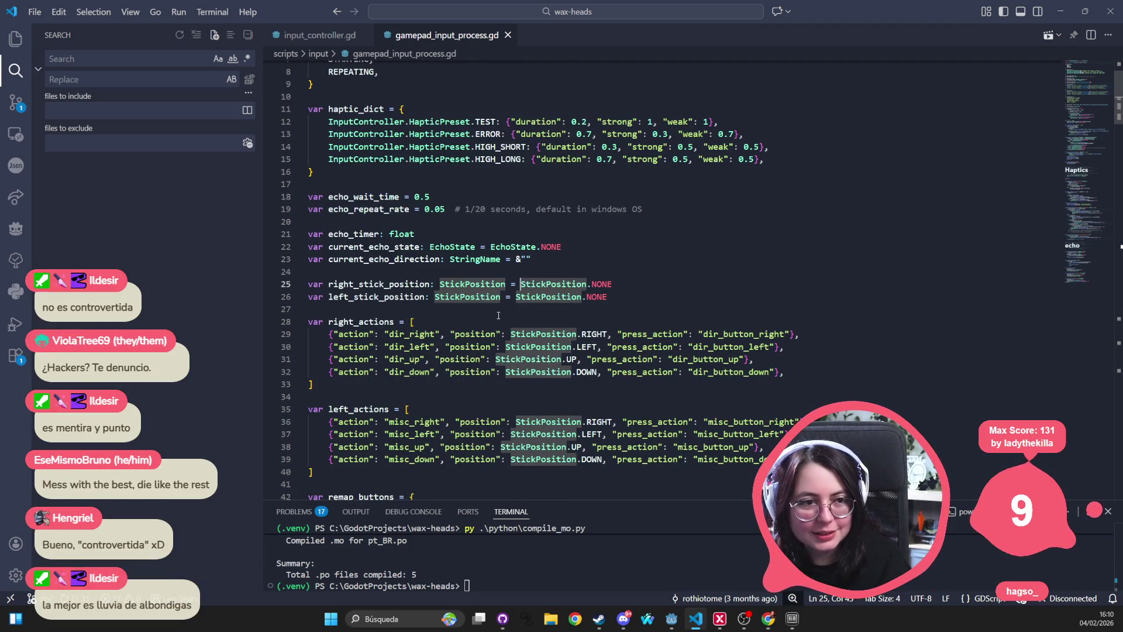
scroll(499, 316, "down", 5)
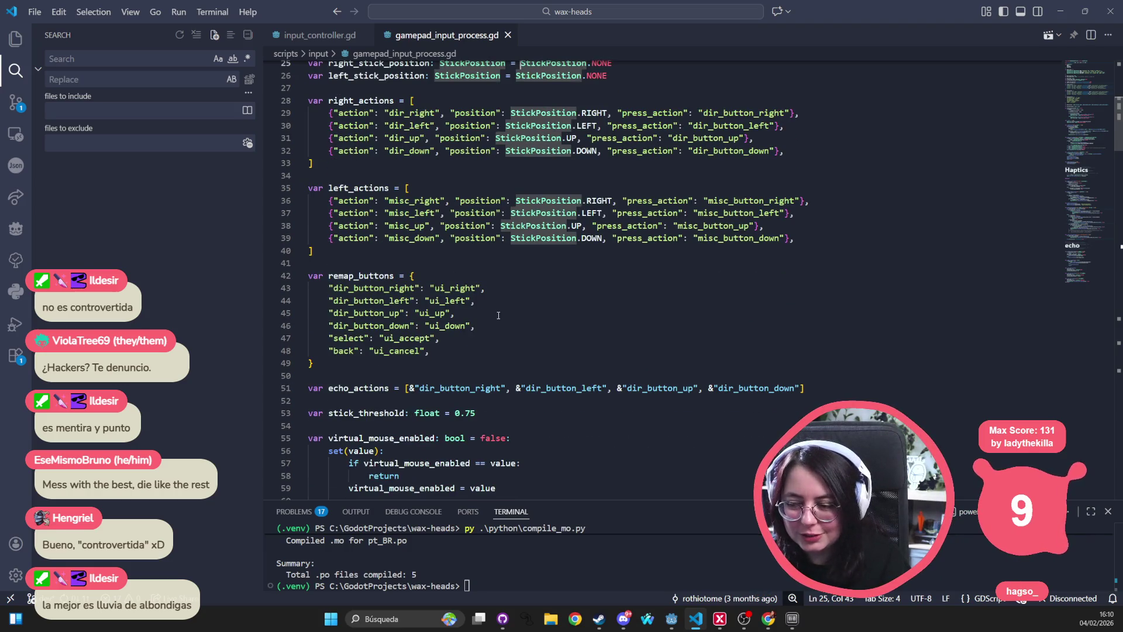
scroll(499, 316, "down", 10)
scroll(496, 320, "down", 7)
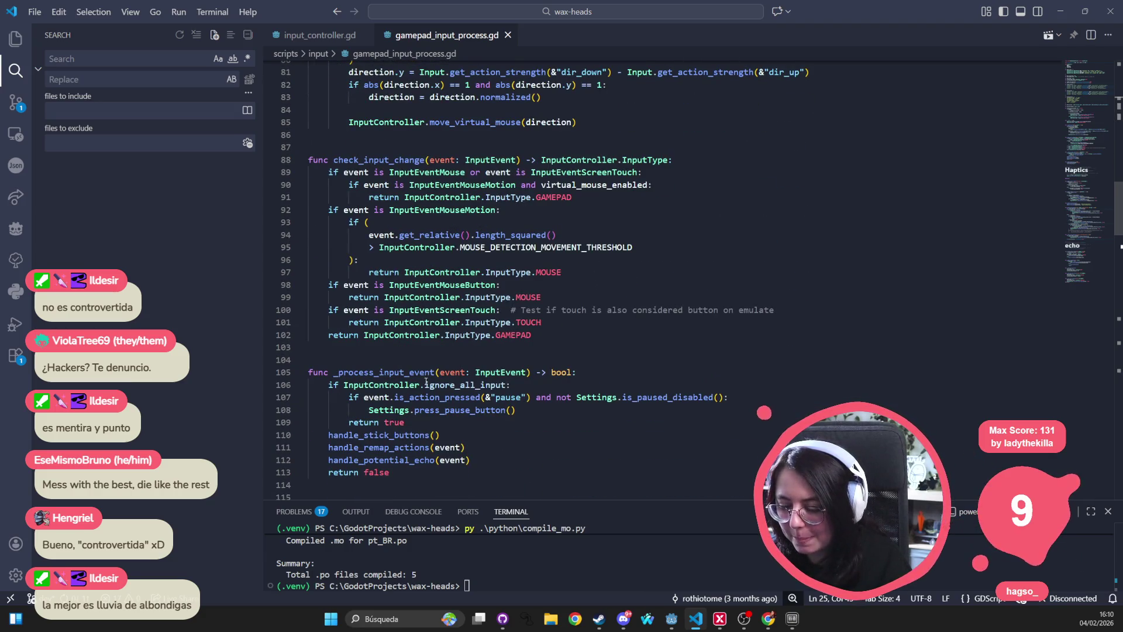
scroll(433, 374, "down", 19)
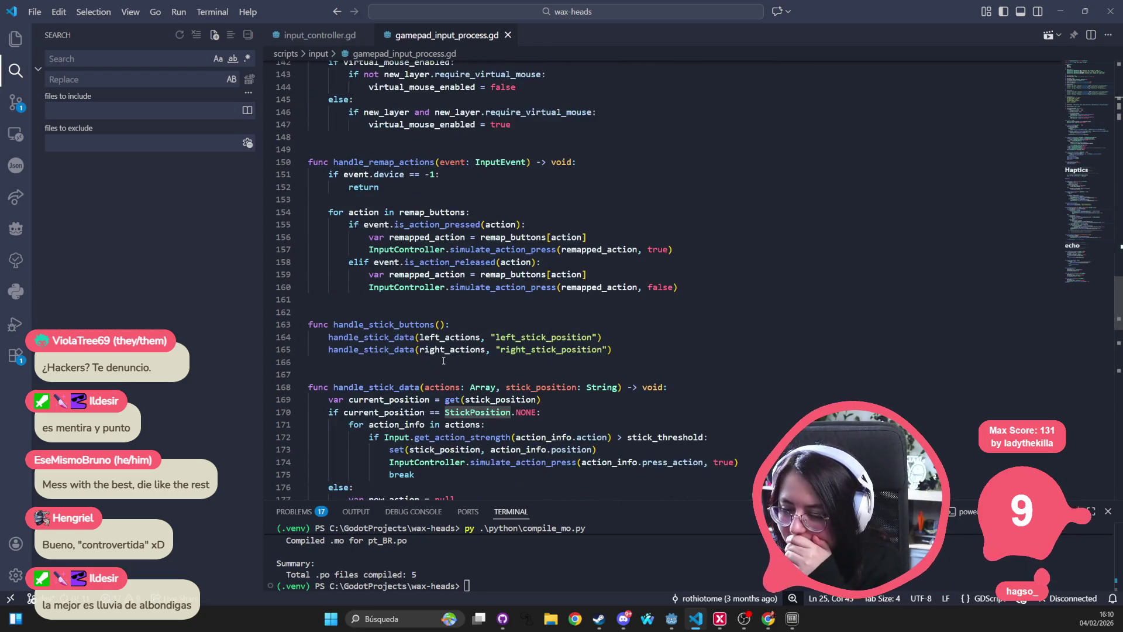
scroll(443, 361, "down", 20)
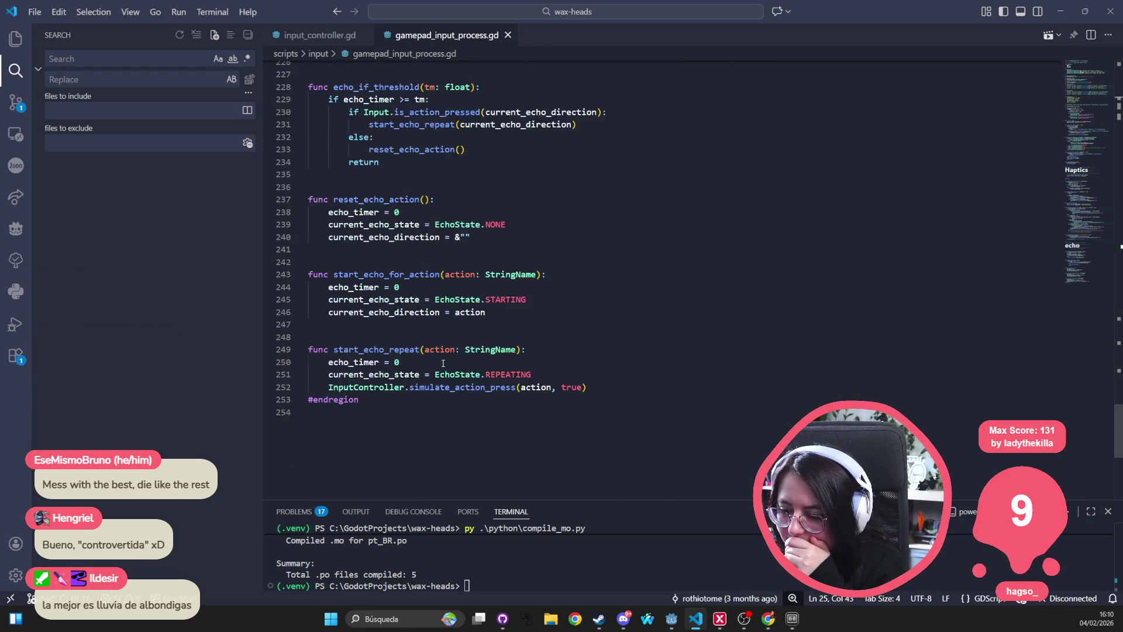
scroll(442, 363, "up", 20)
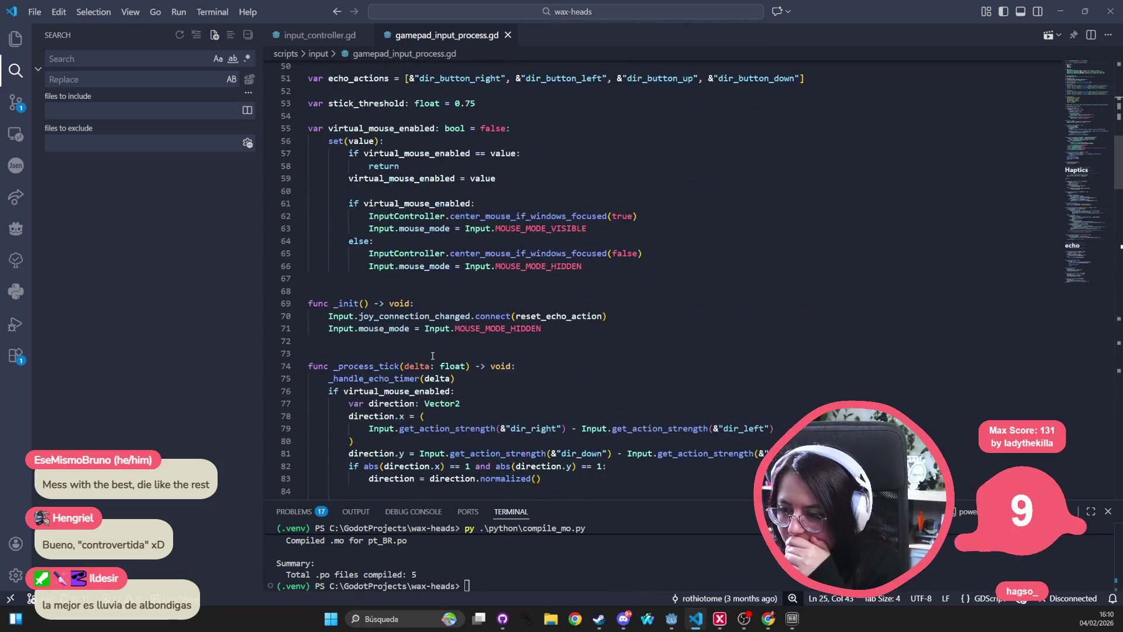
scroll(432, 356, "up", 15)
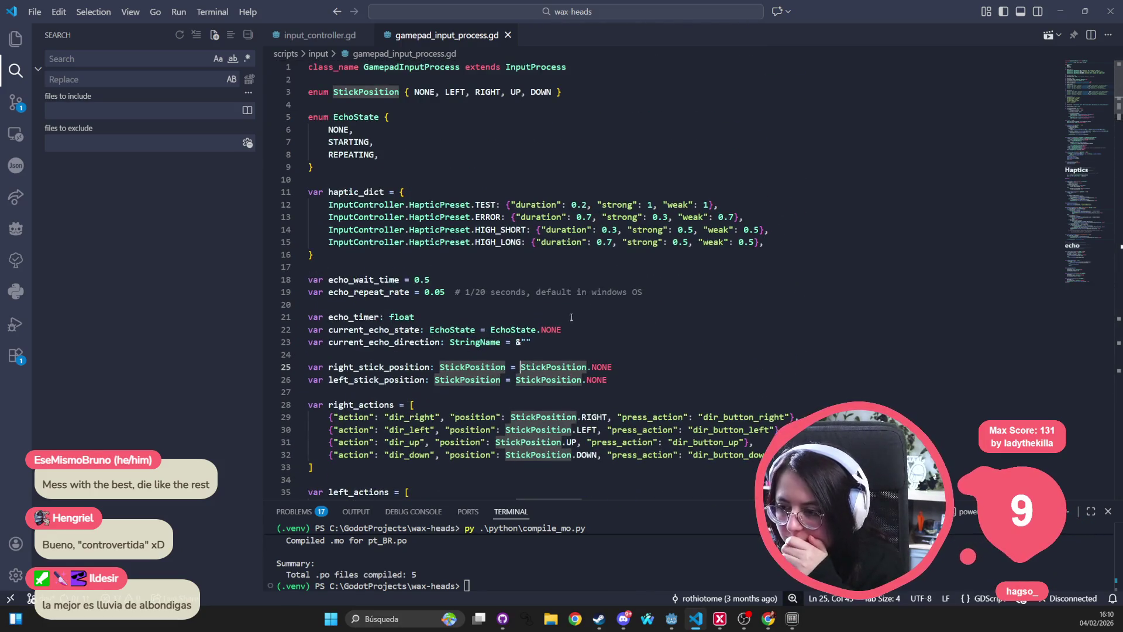
scroll(436, 336, "down", 9)
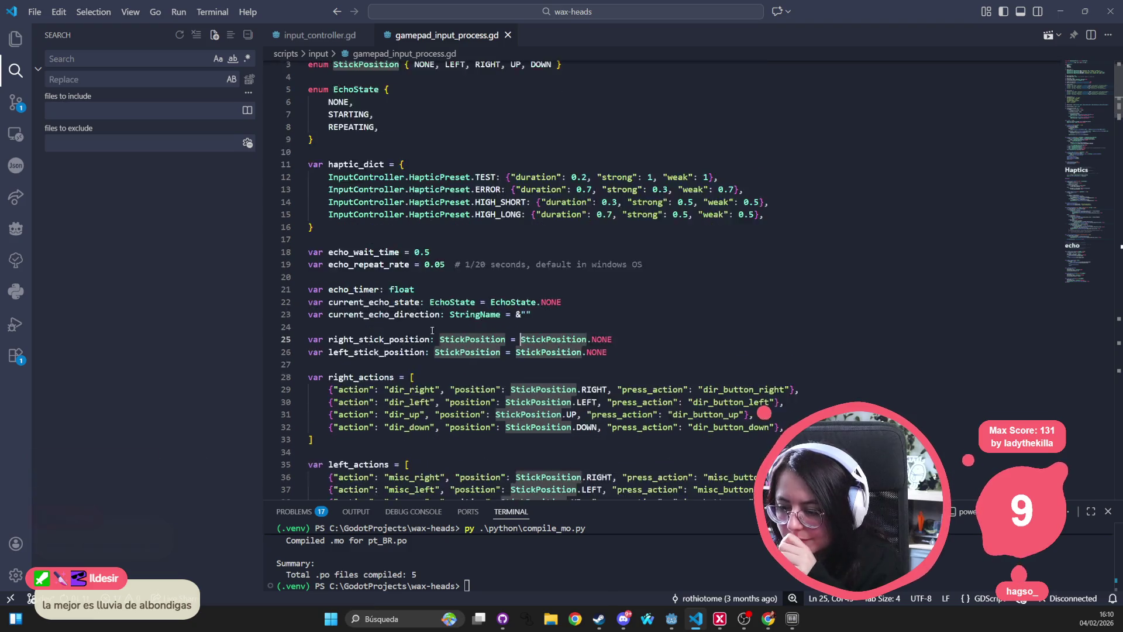
scroll(435, 337, "down", 5)
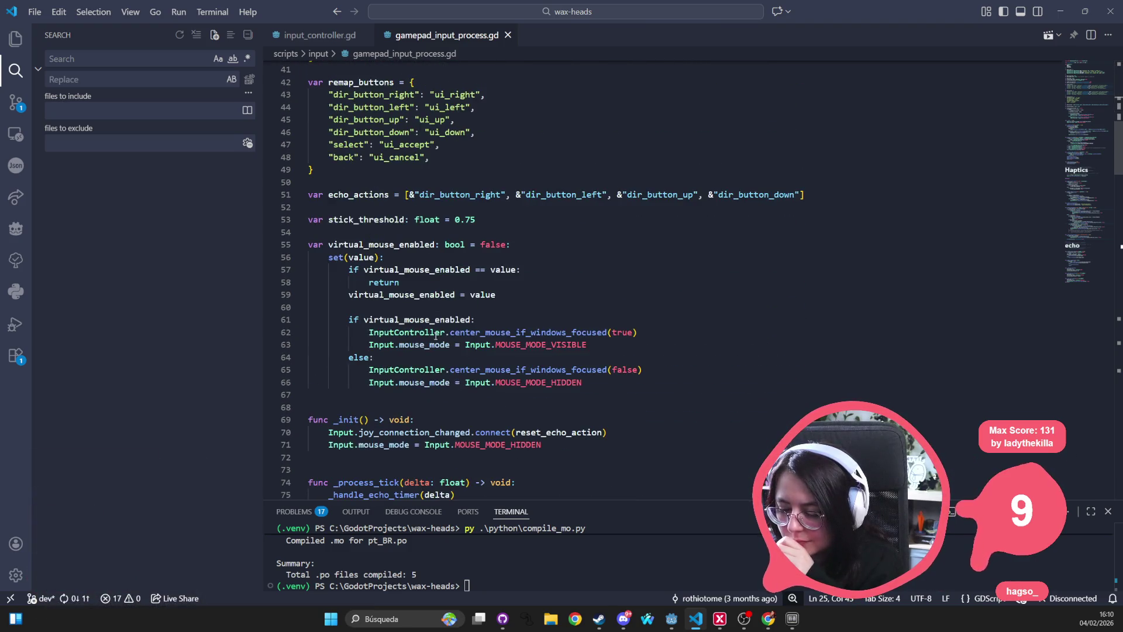
scroll(721, 340, "down", 4)
scroll(721, 340, "down", 15)
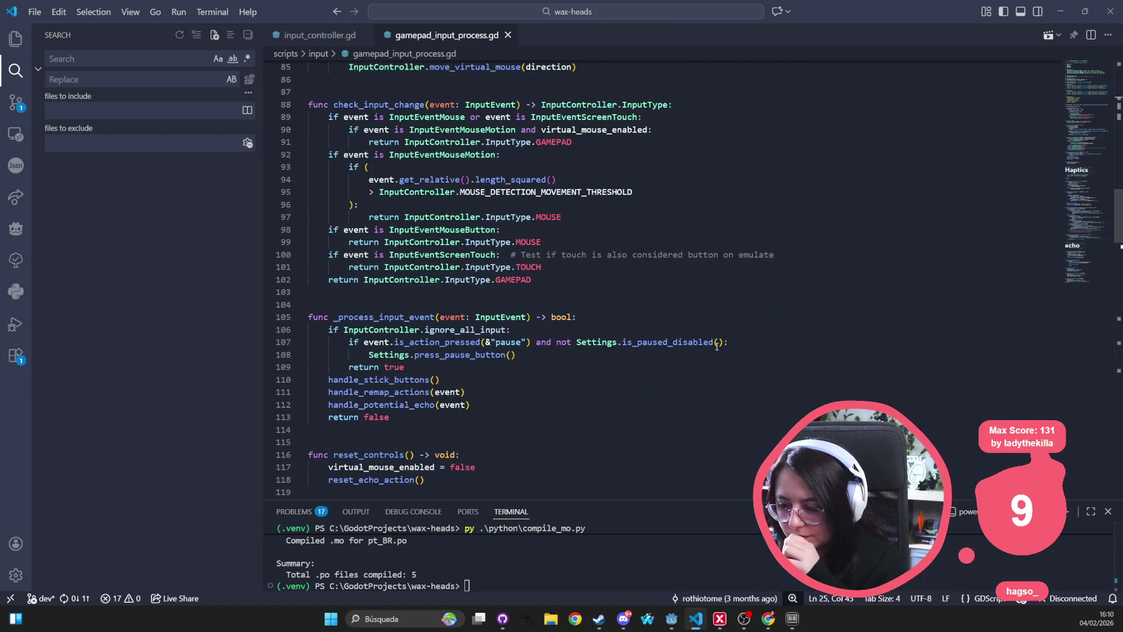
scroll(711, 352, "down", 18)
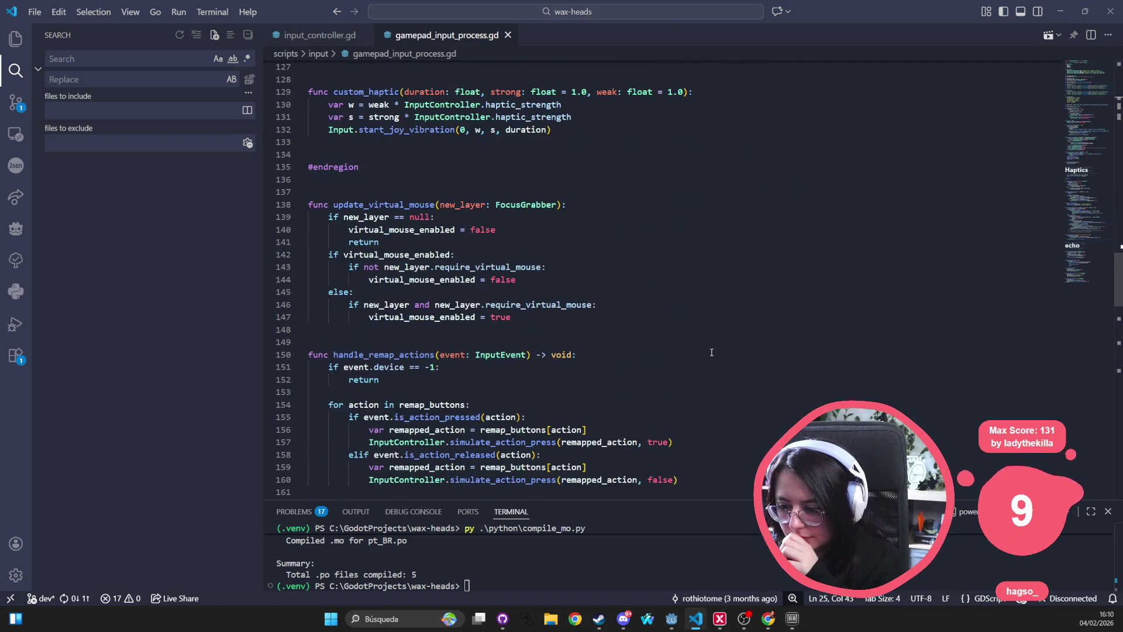
scroll(710, 352, "down", 20)
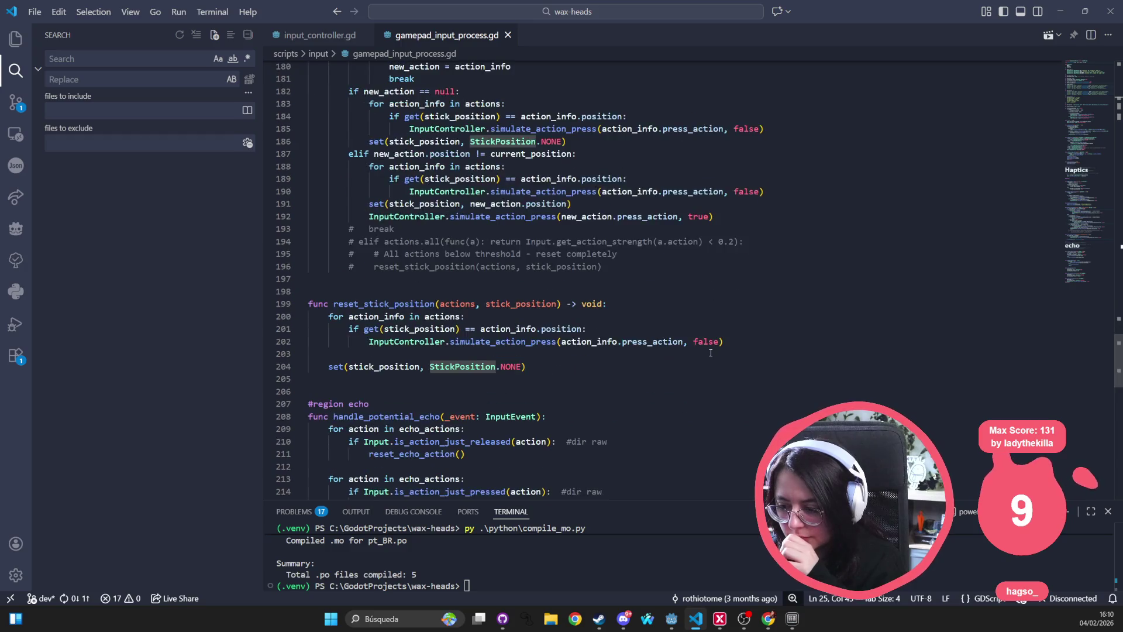
scroll(707, 353, "down", 5)
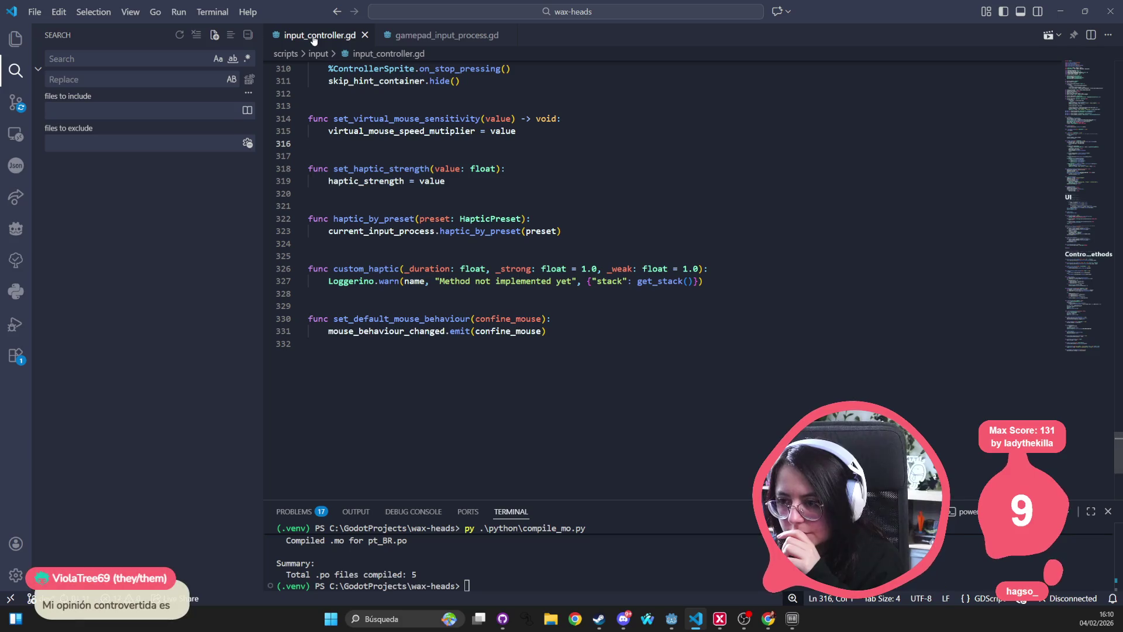
scroll(503, 200, "up", 4)
Step: Open input_process.gd with the file finder query 'input_prss'
left_click(503, 200)
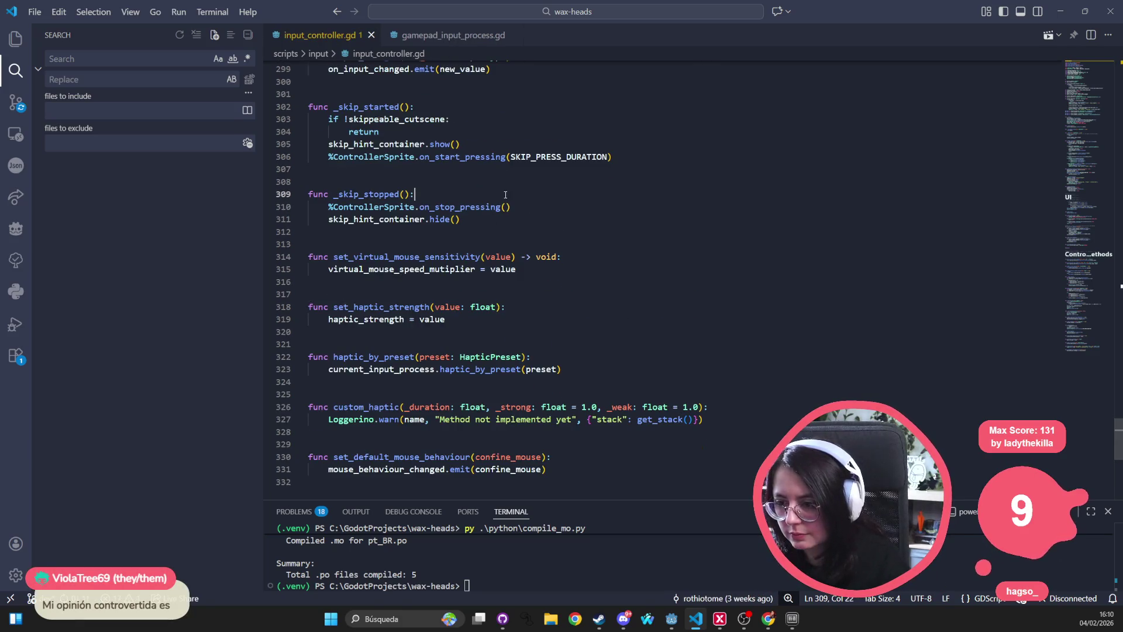
scroll(504, 197, "up", 20)
scroll(504, 194, "up", 20)
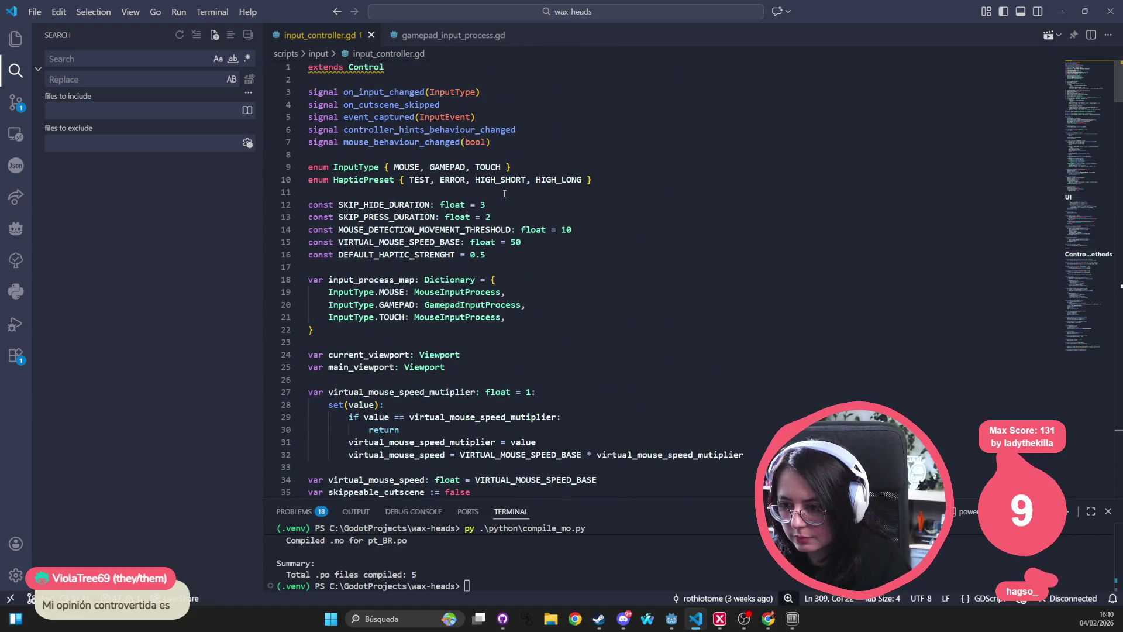
left_click(501, 194)
key("ctrl+p")
type("input")
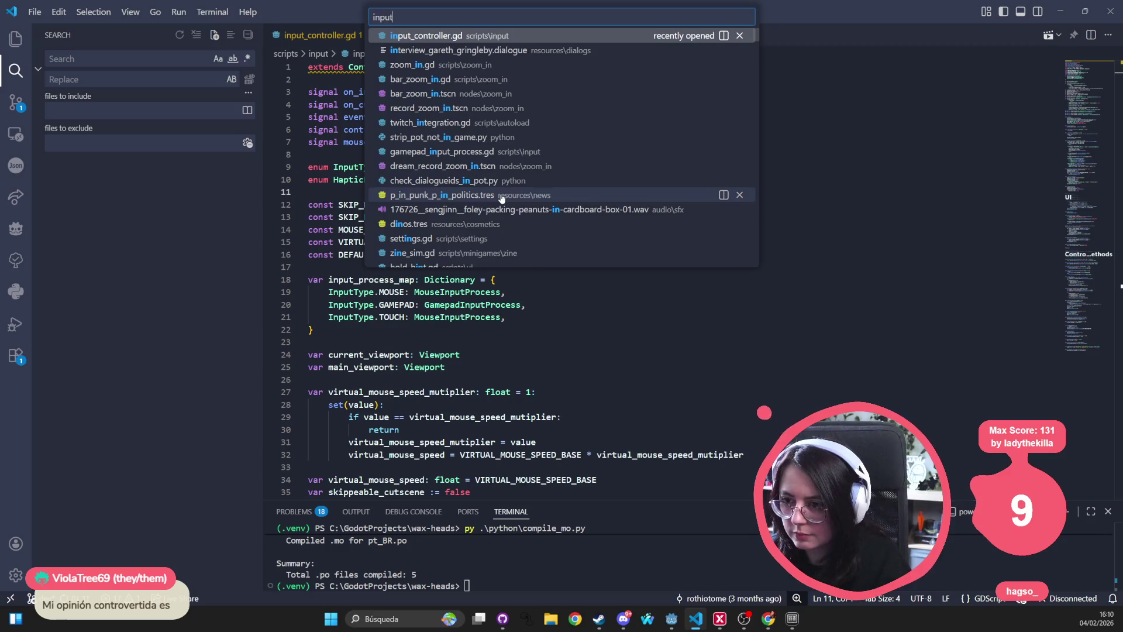
type("_prss")
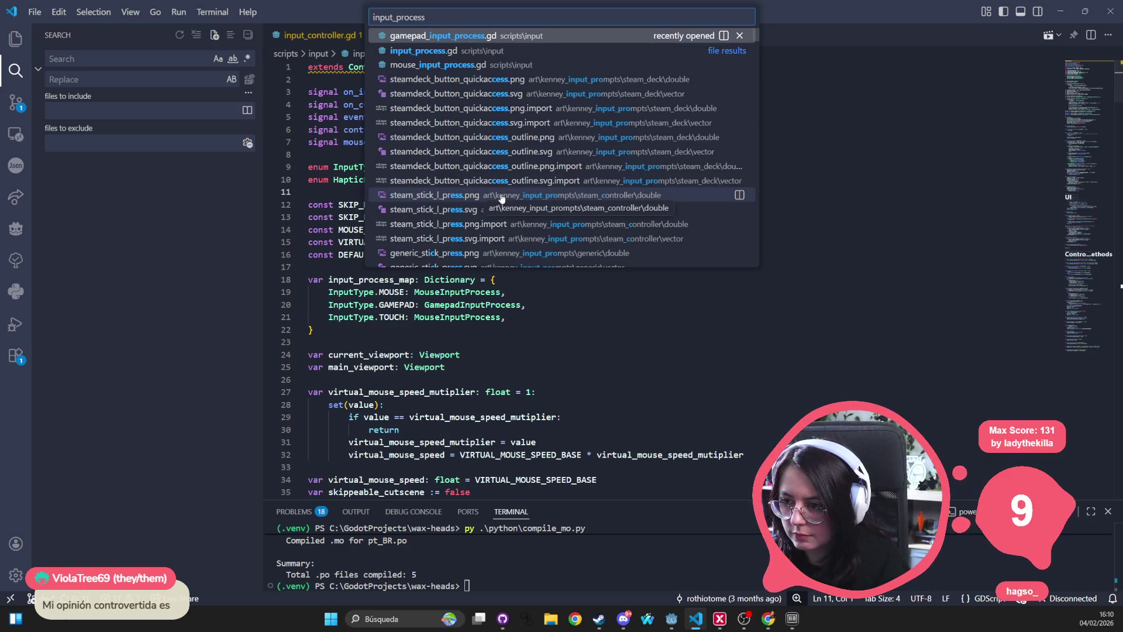
key("Return")
Step: In gamepad_input_process.gd, highlight simulate_action_press and briefly search the file for 'sp'
left_click(501, 194)
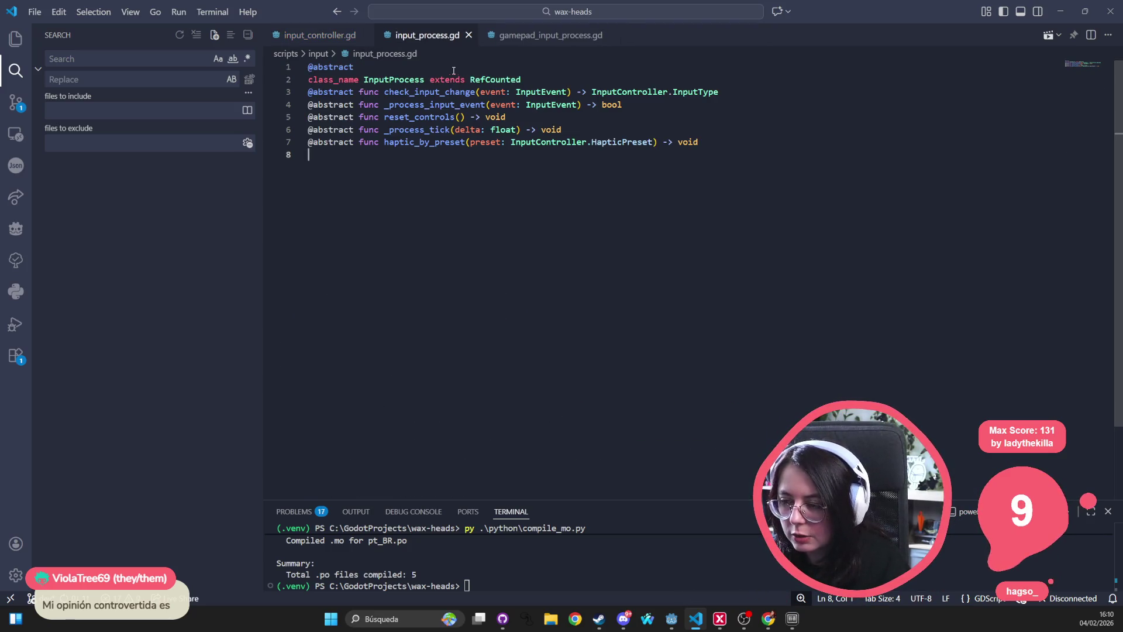
left_click(540, 38)
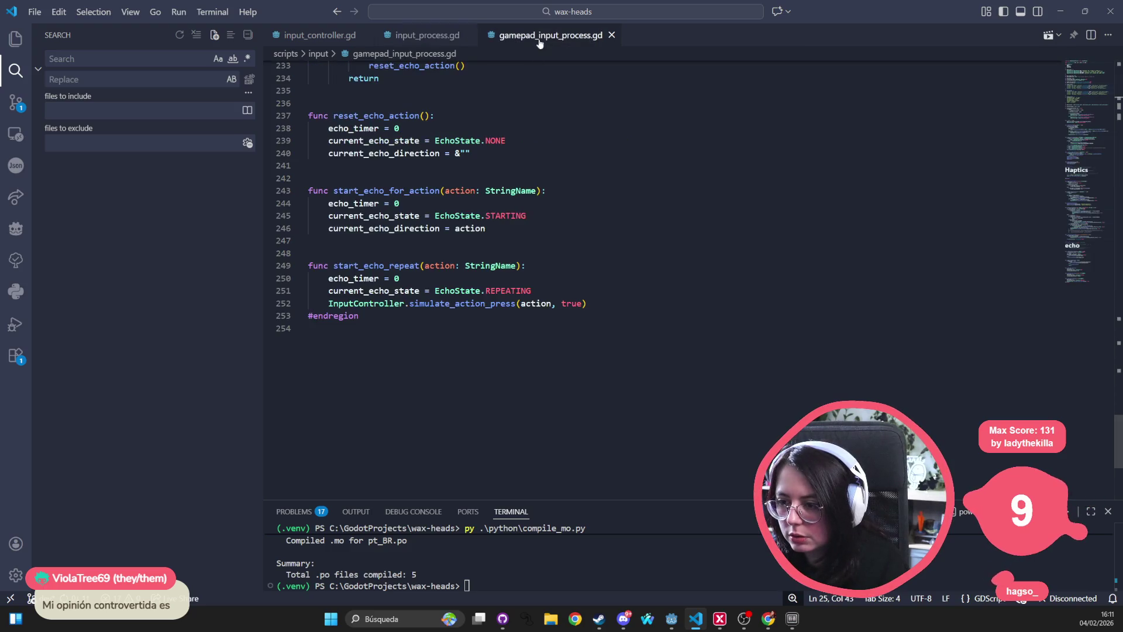
left_click(512, 304)
scroll(503, 288, "up", 20)
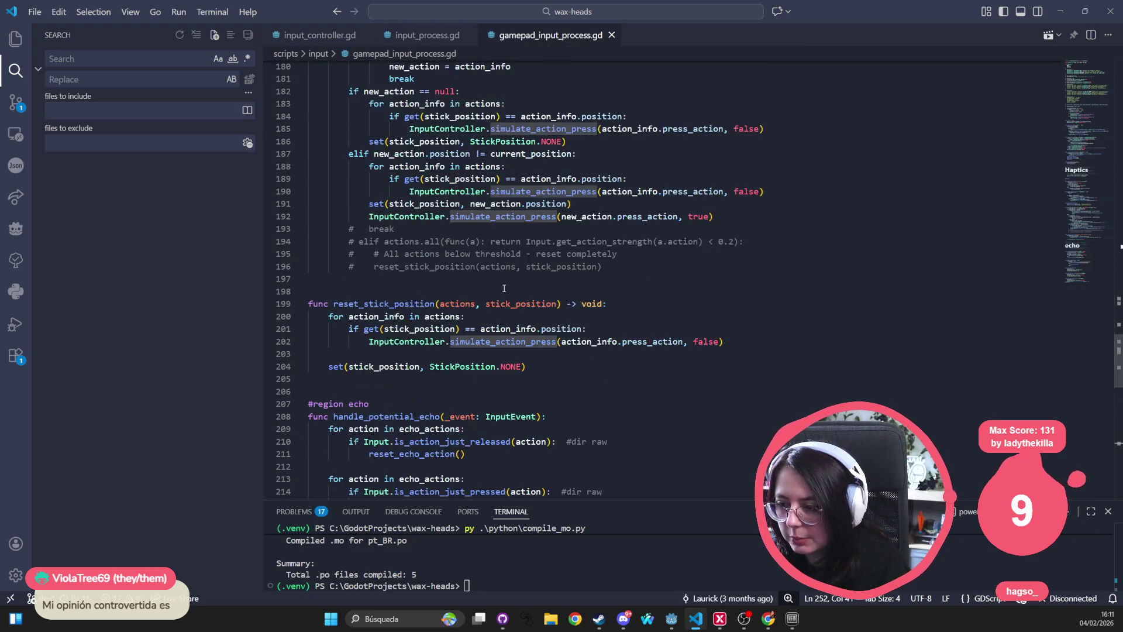
scroll(504, 288, "up", 4)
left_click(561, 253)
key("ctrl+f")
type("sprite")
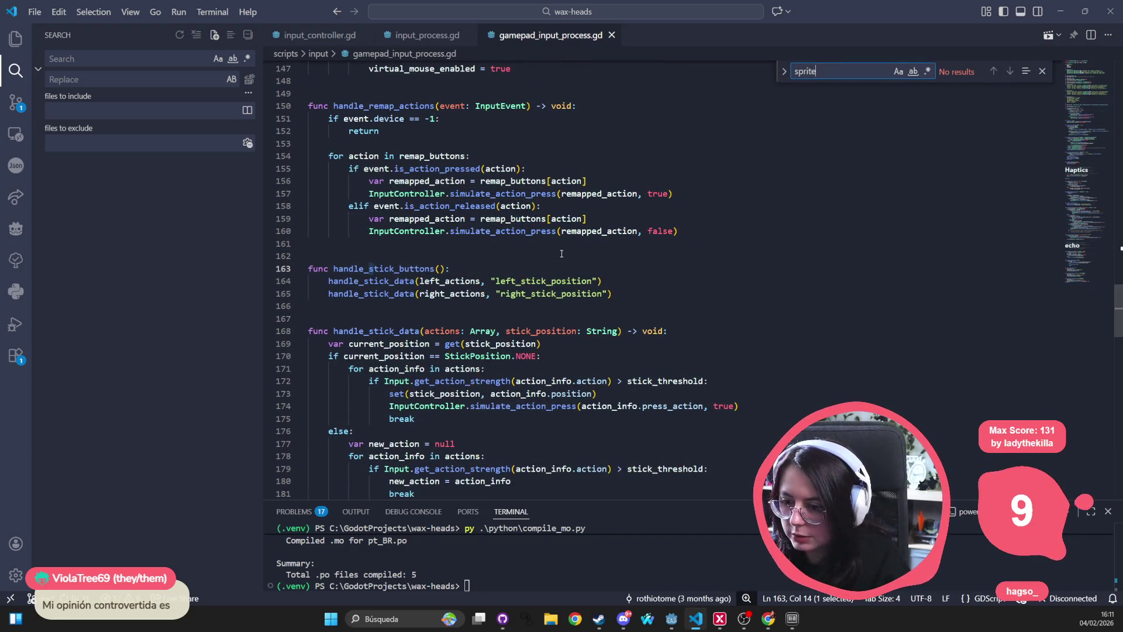
key("Escape")
Step: Open controller_sprites.gd and start a project-wide search for 'xb'
key("ctrl+p")
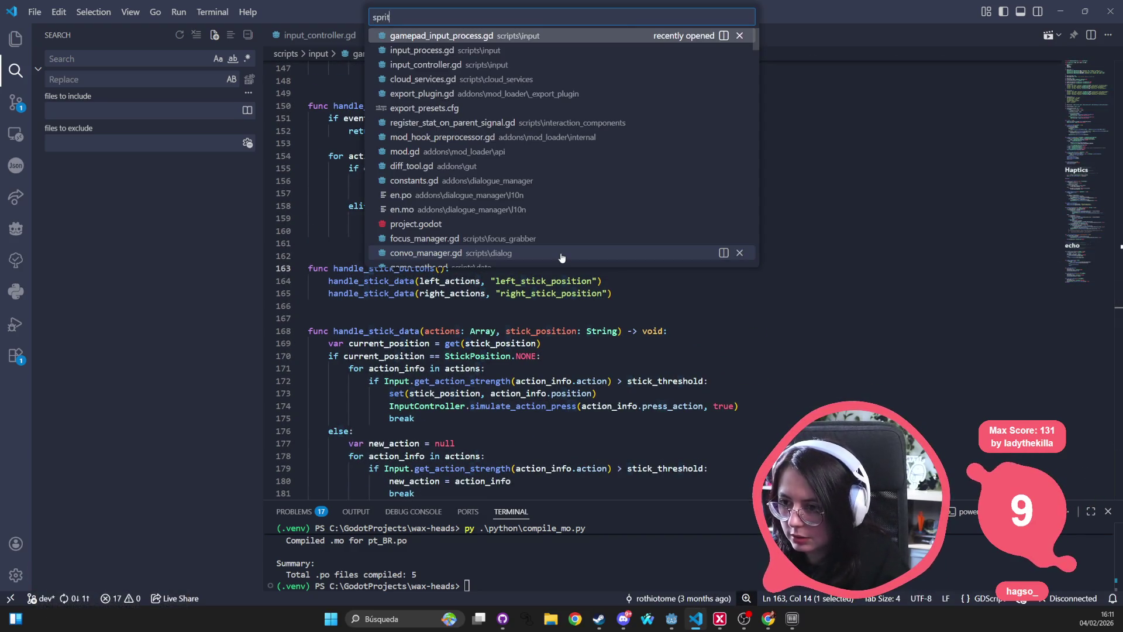
type("sprites")
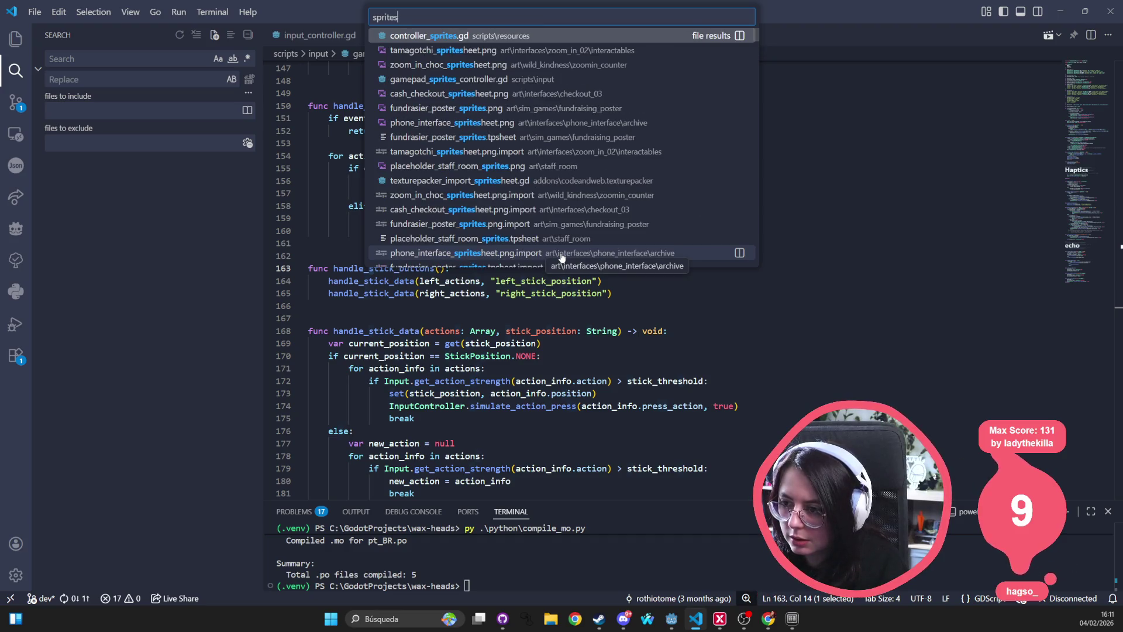
key("Return")
scroll(575, 253, "down", 20)
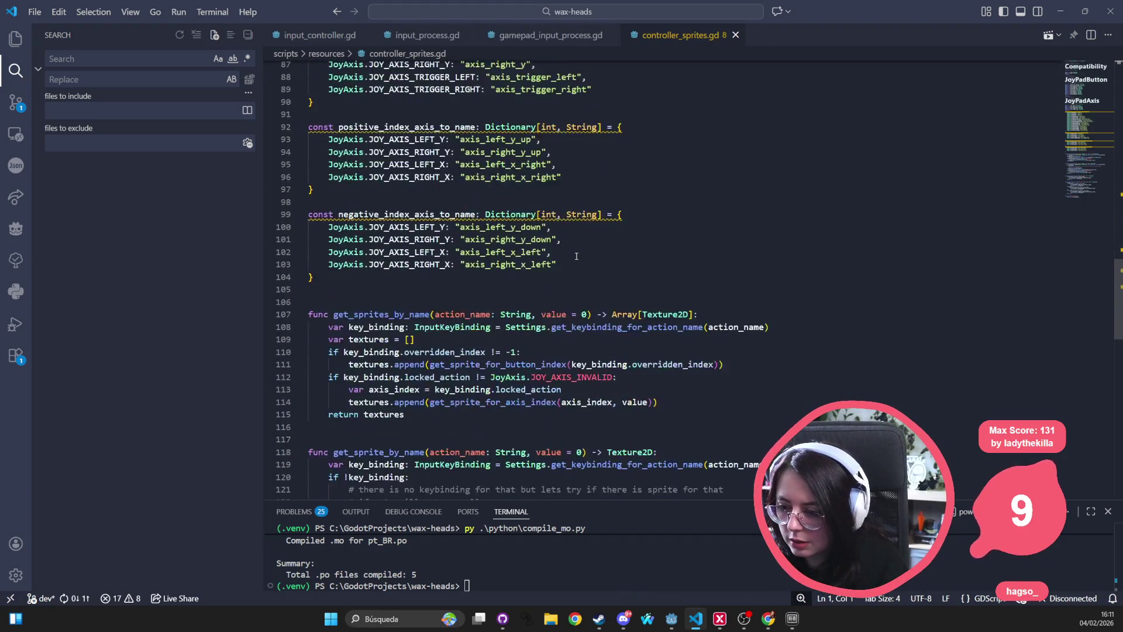
scroll(576, 253, "down", 10)
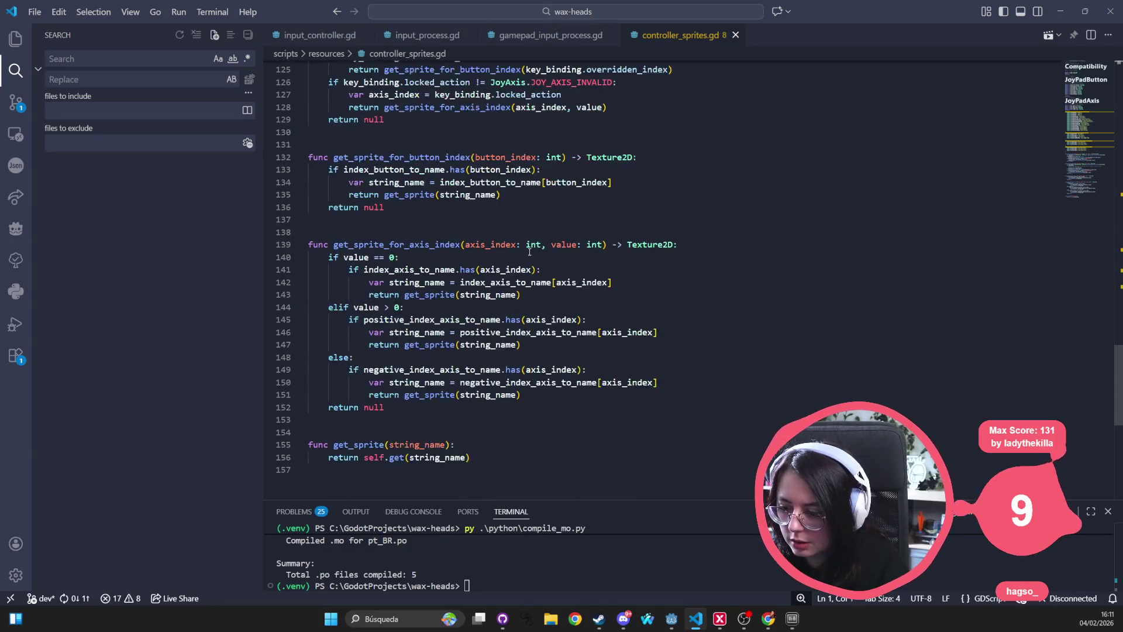
key("ctrl+p")
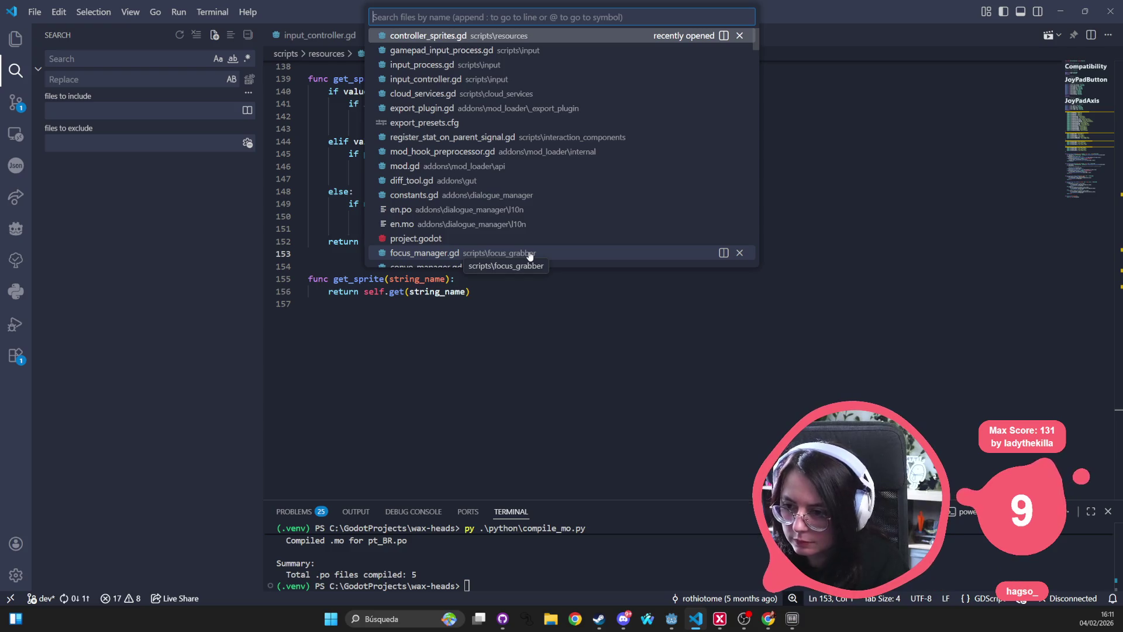
key("Escape")
key("ctrl+shift+f")
type("xbox")
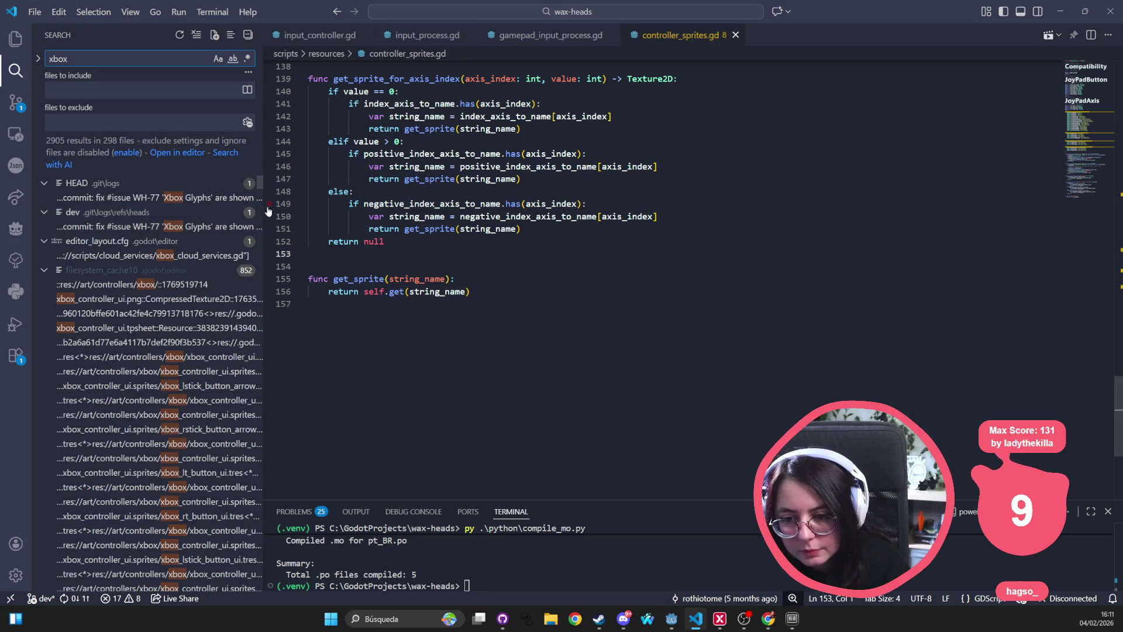
Step: Enter the search term and collapse the filesystem_cache10 and playstation_controller_ui.png.import result groups
scroll(123, 242, "down", 15)
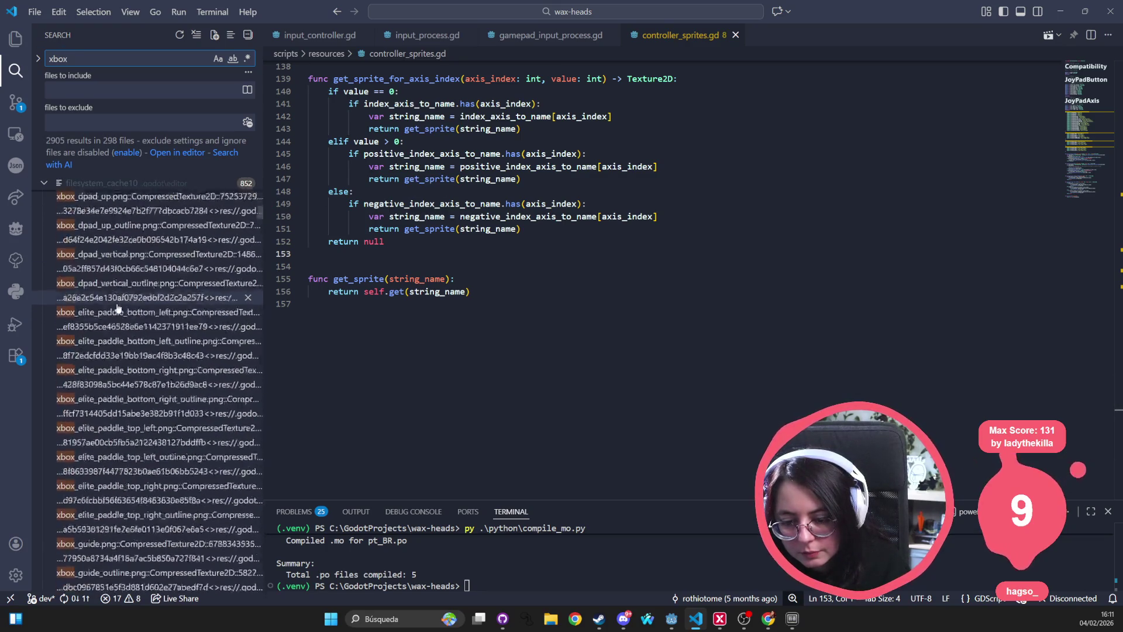
scroll(117, 308, "down", 10)
type("un")
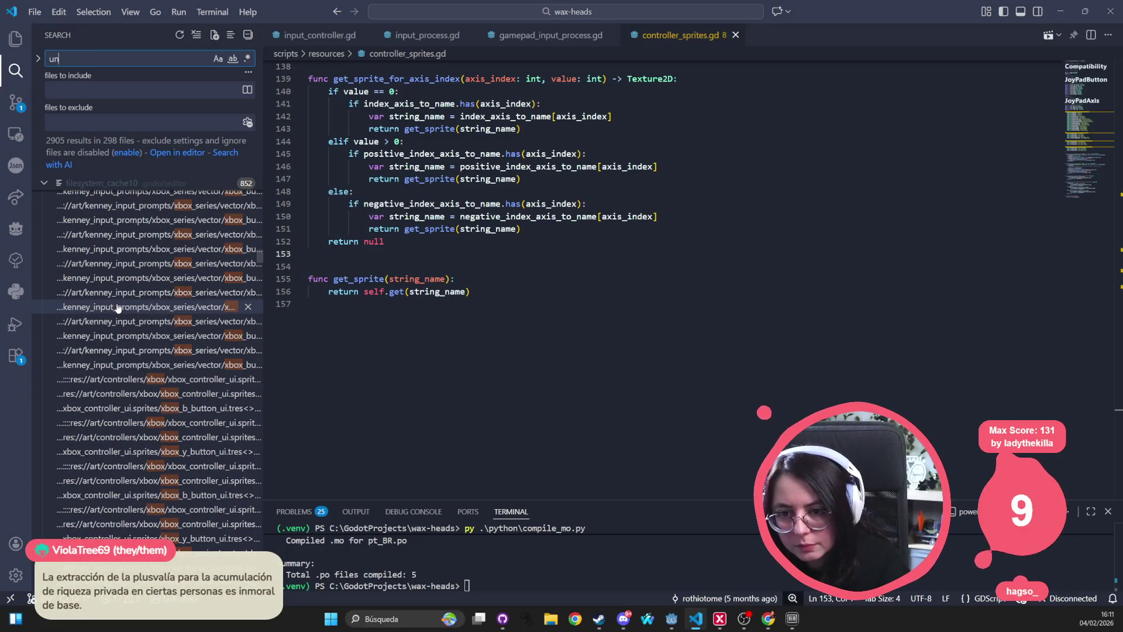
type("known")
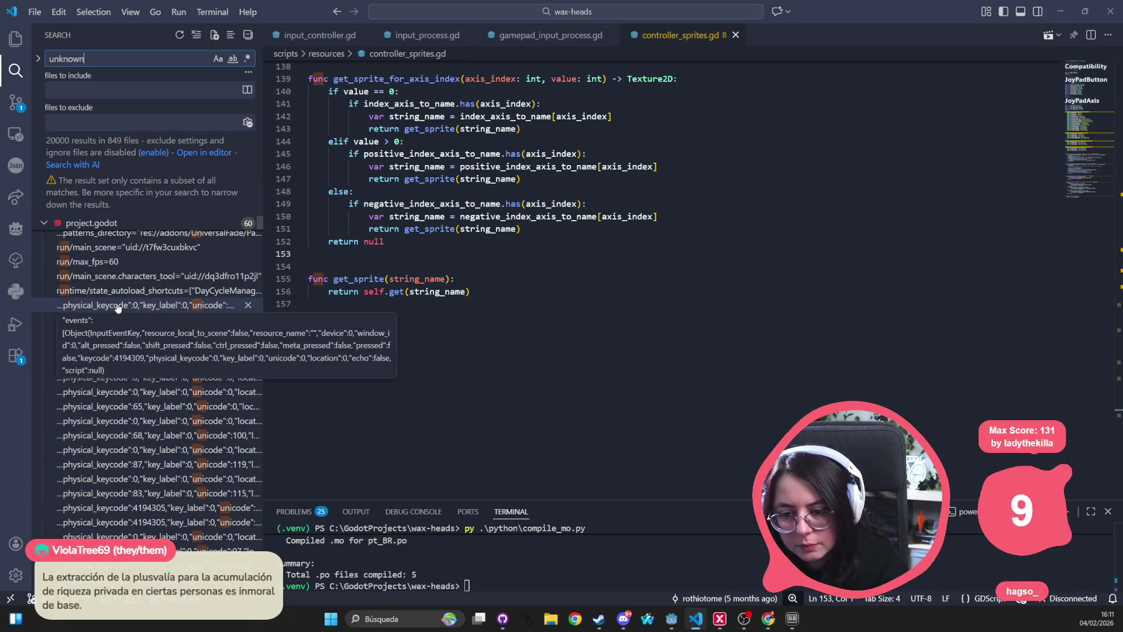
scroll(146, 380, "down", 5)
scroll(161, 404, "up", 6)
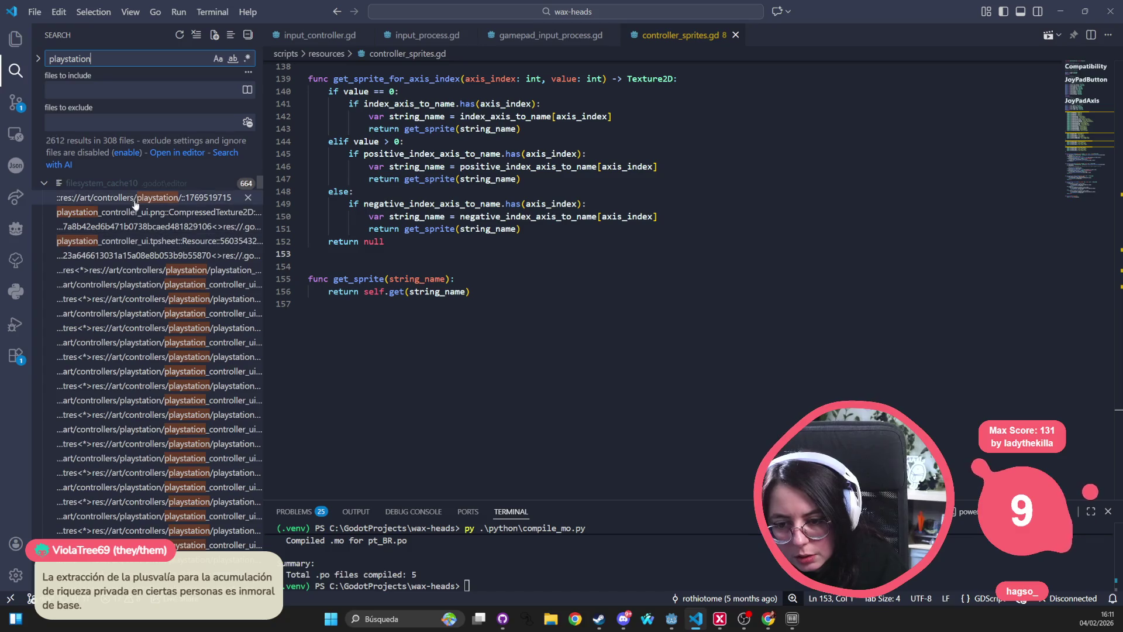
left_click(45, 183)
left_click(44, 197)
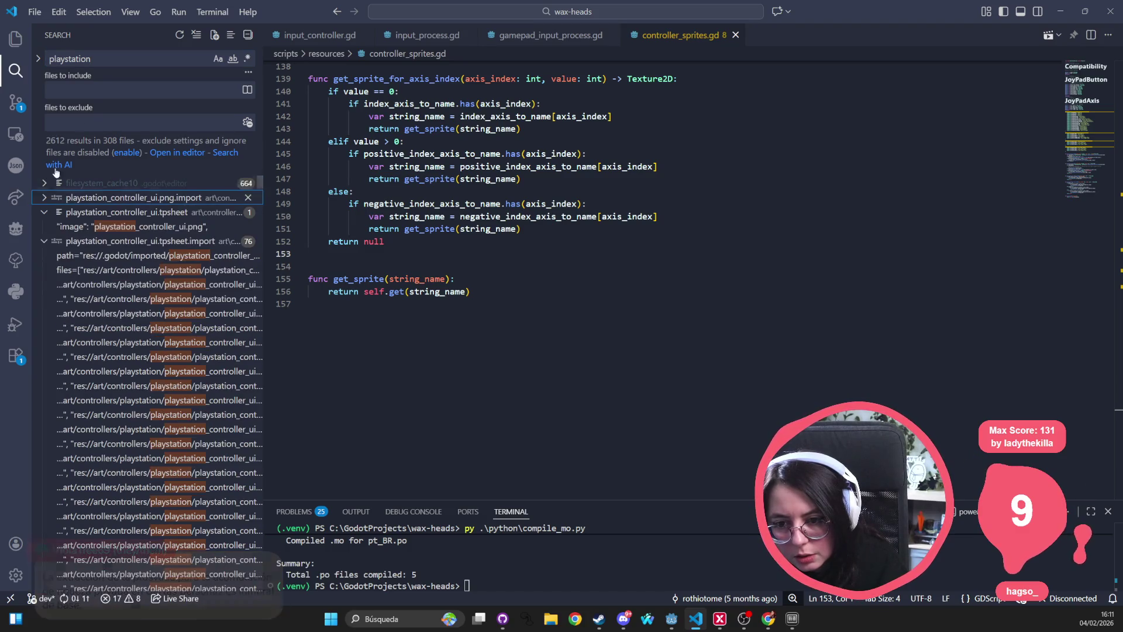
Step: Exclude .godot/* and include only *.gd files, narrowing to 11 results in 3 files
left_click(89, 123)
type("/.godo")
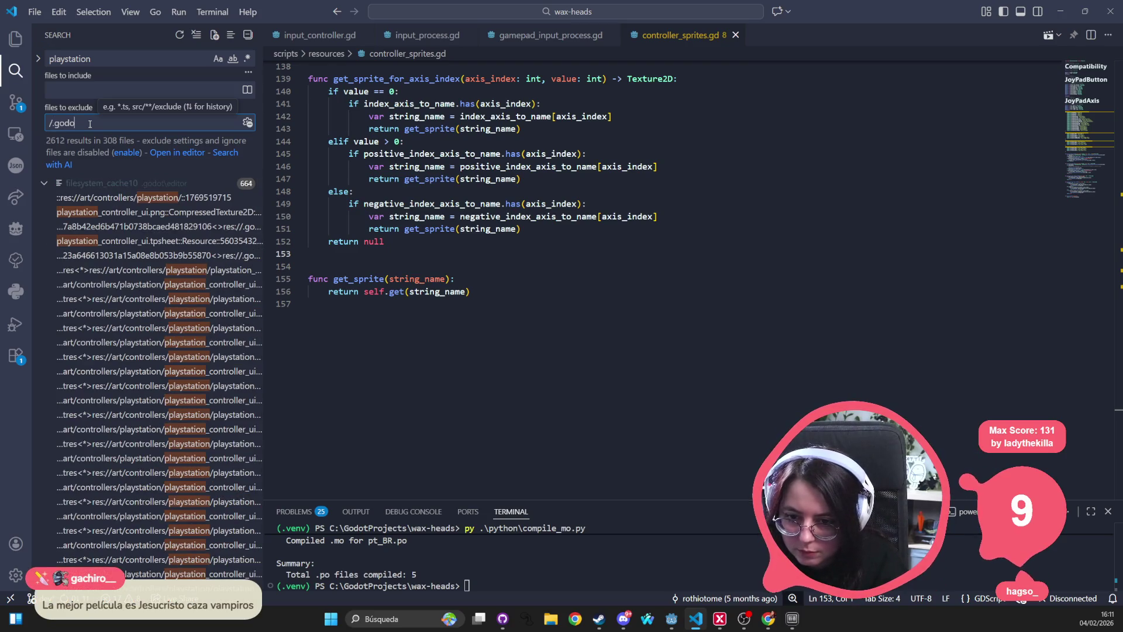
type("t")
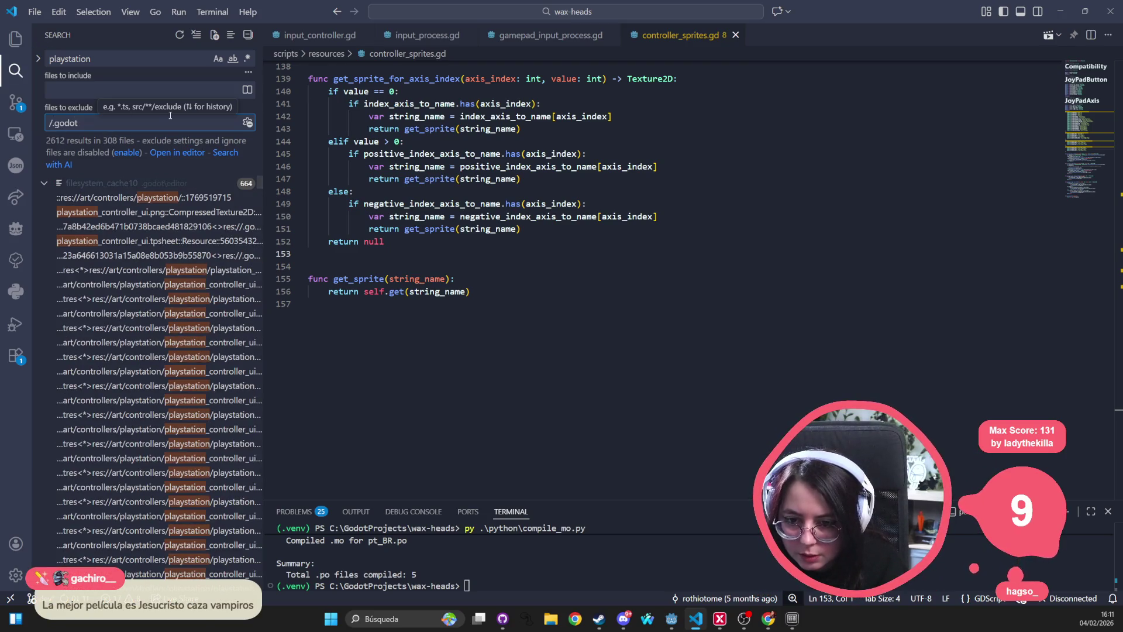
type("/*")
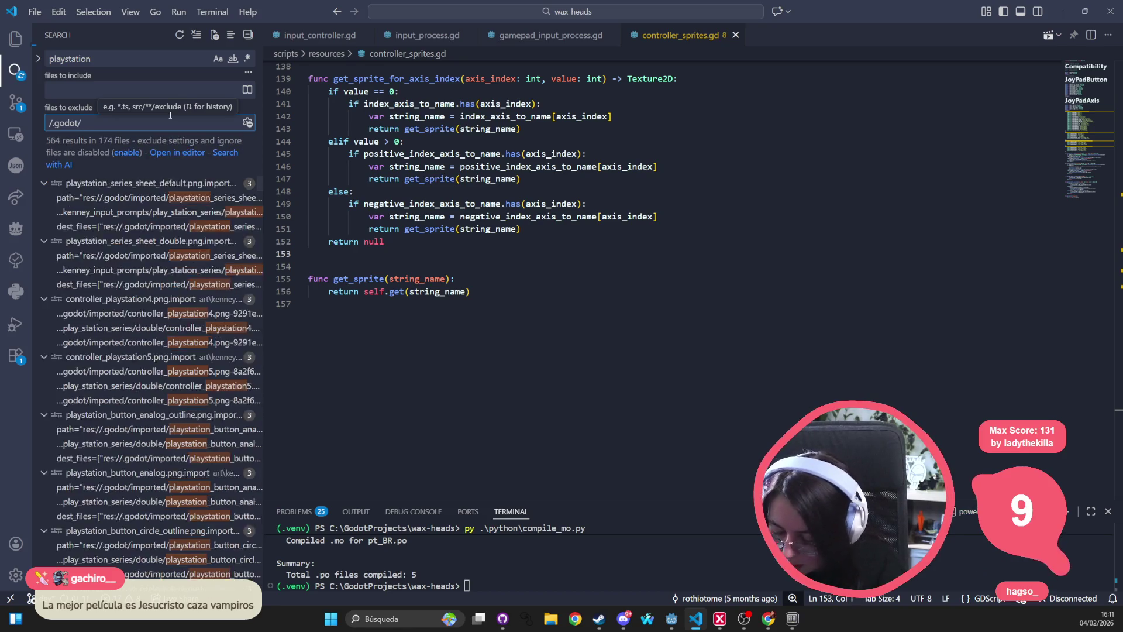
key("BackSpace")
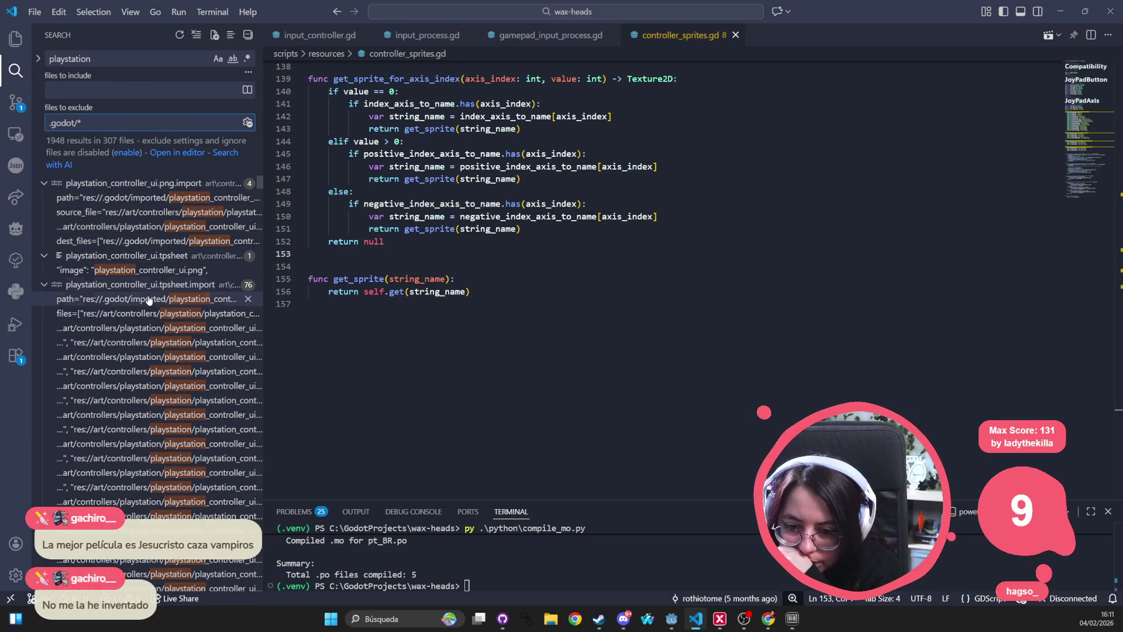
scroll(149, 277, "down", 10)
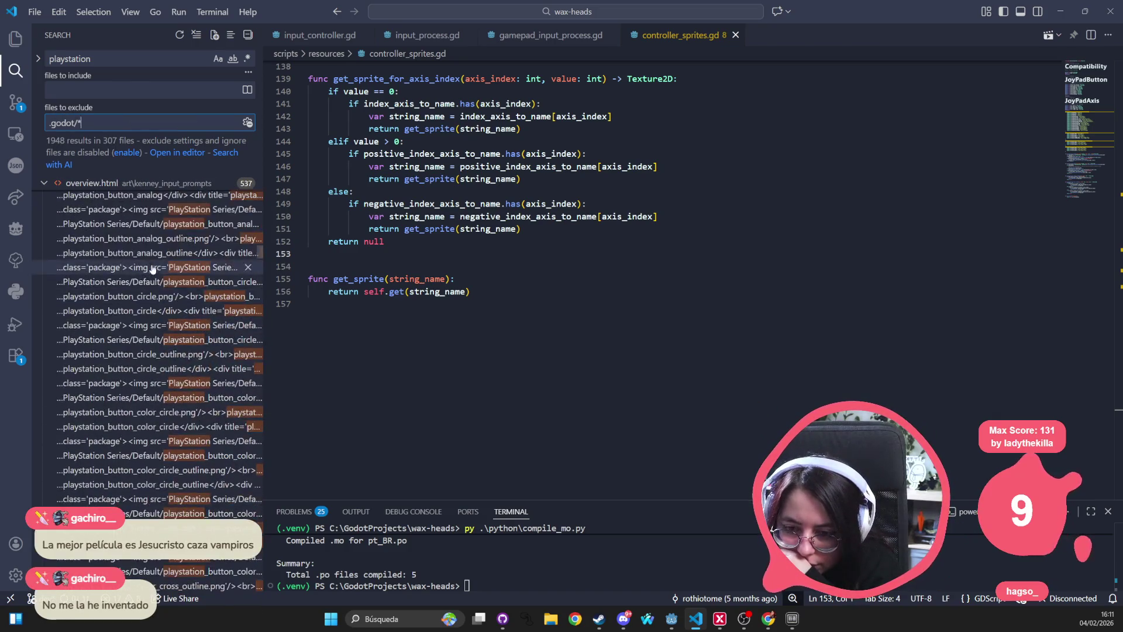
left_click(121, 89)
type("*.gd")
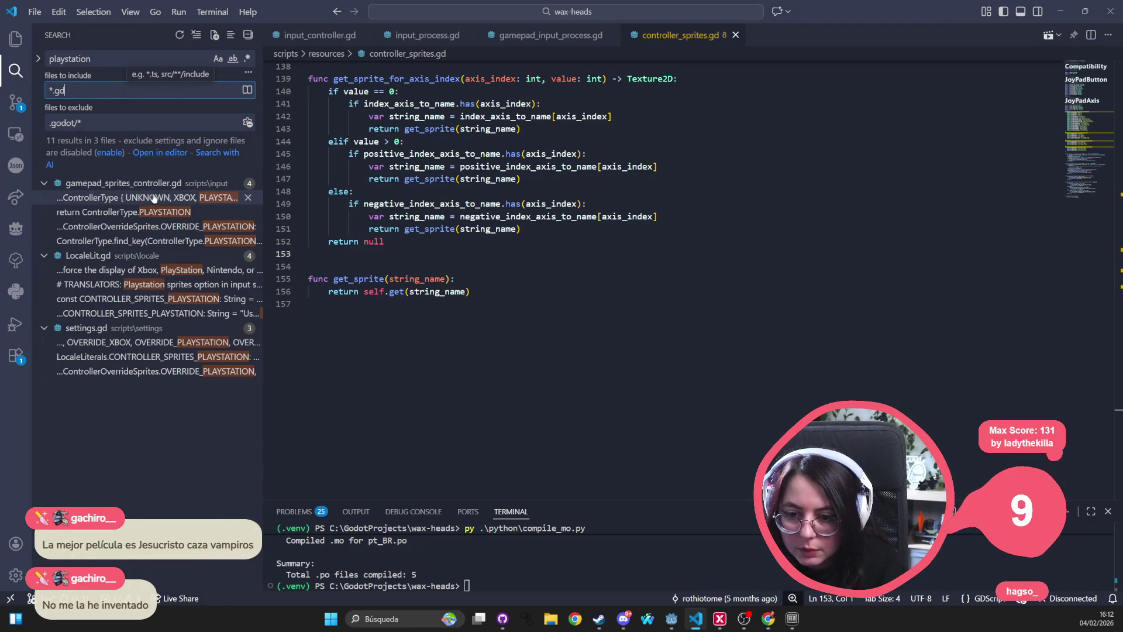
left_click(164, 197)
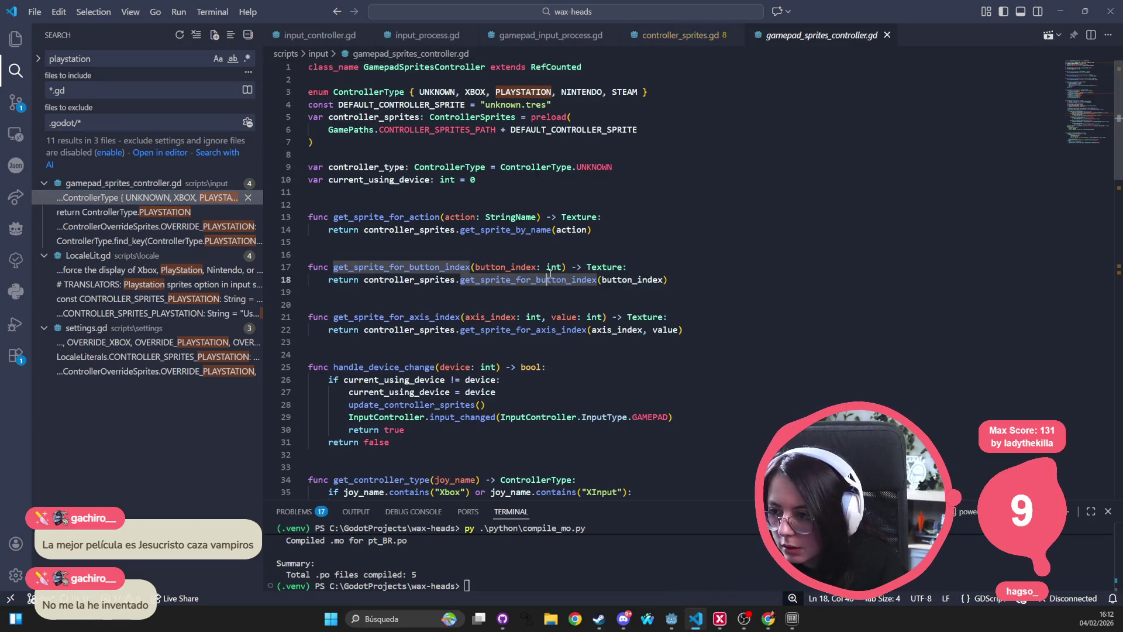
Step: Review the Xbox branch and get_controller_type, then bring up the 'joy_name godot' browser search
scroll(548, 281, "down", 10)
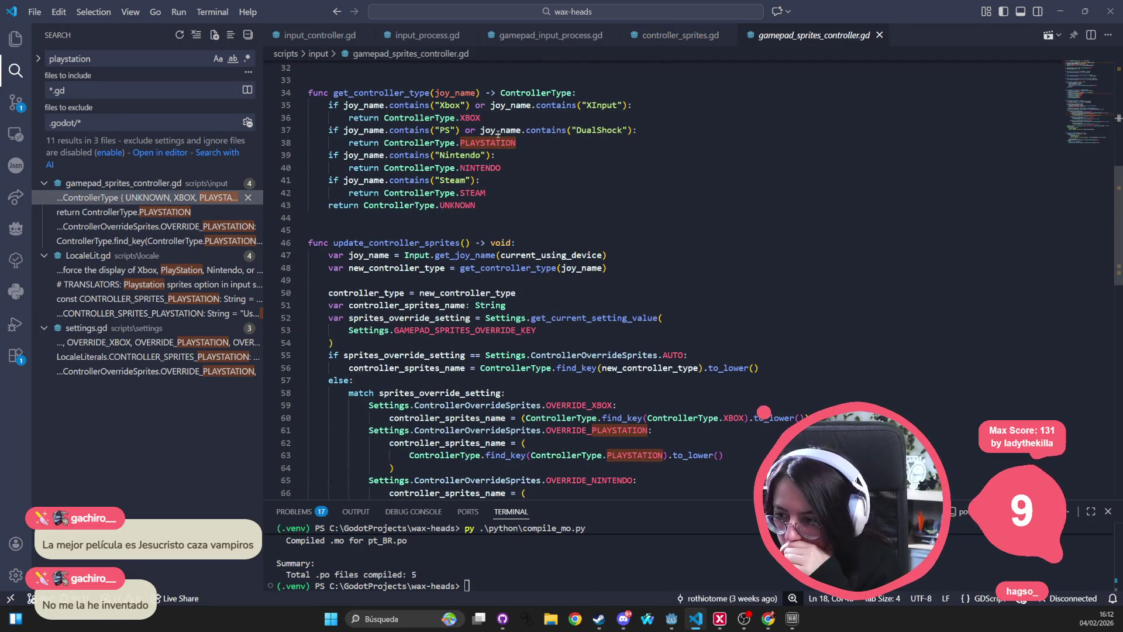
left_click_drag(460, 130, 304, 121)
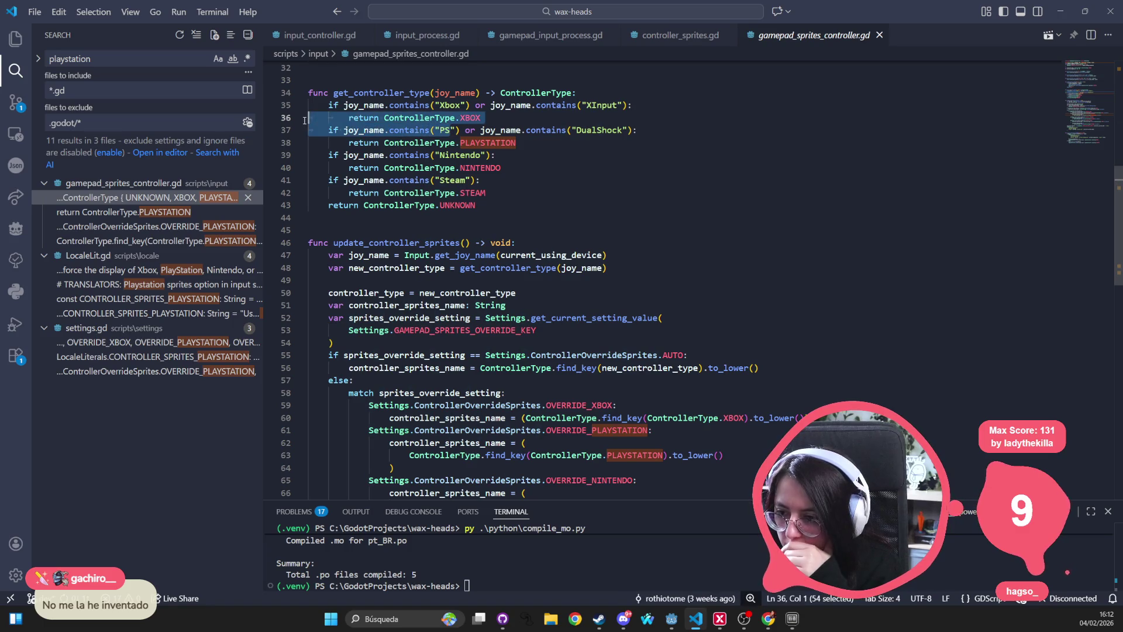
left_click(737, 110)
scroll(674, 142, "up", 2)
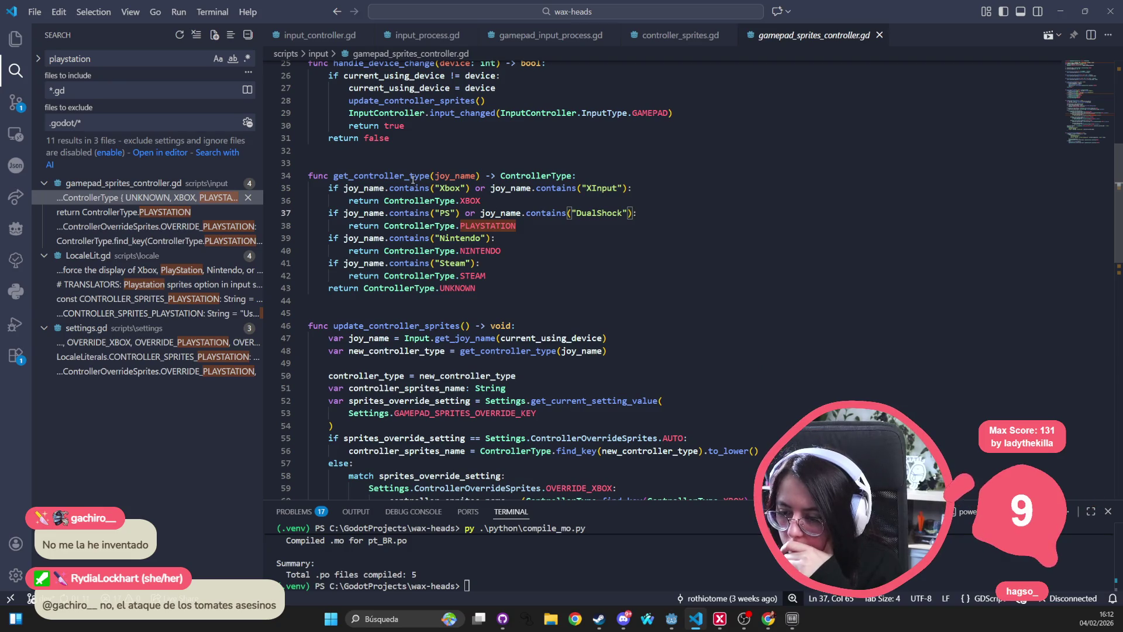
double_click(413, 177)
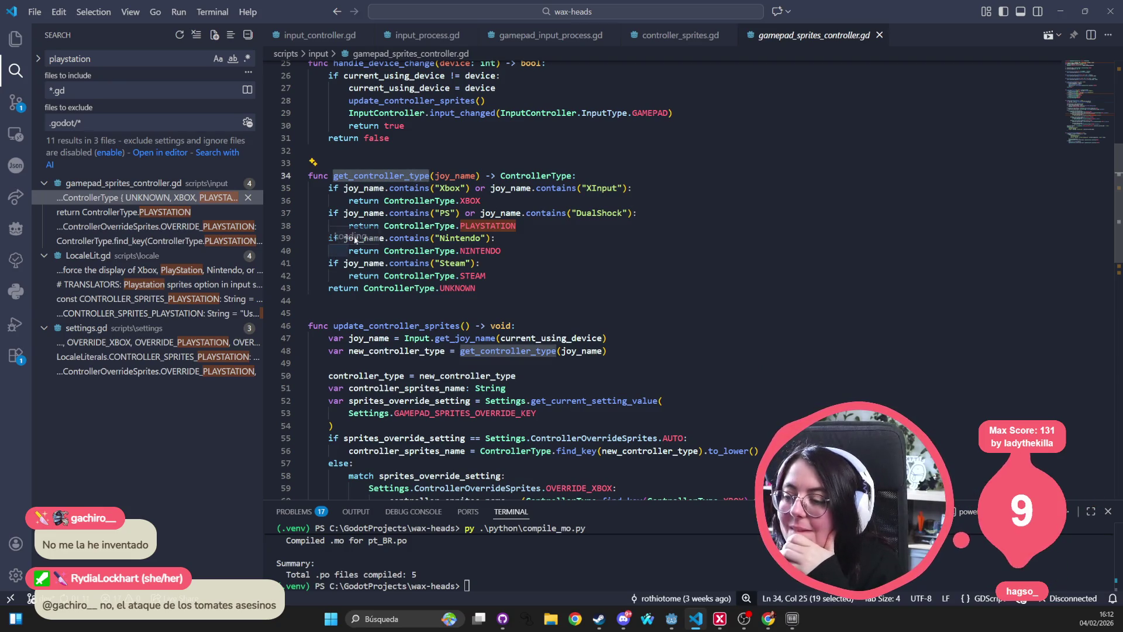
key("alt+Tab")
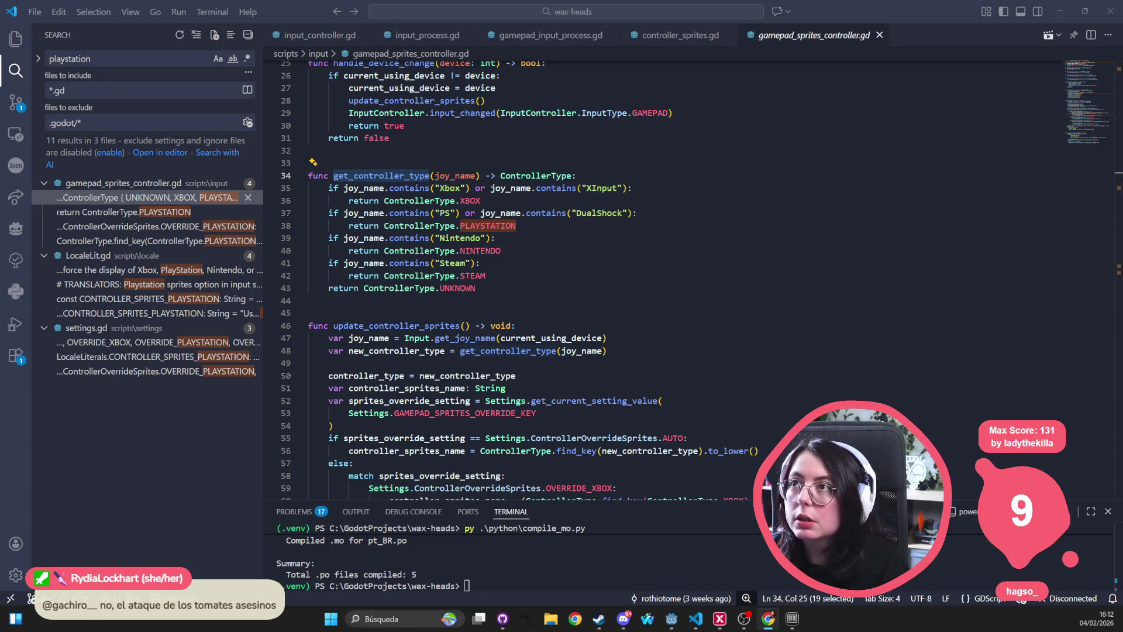
double_click(260, 157)
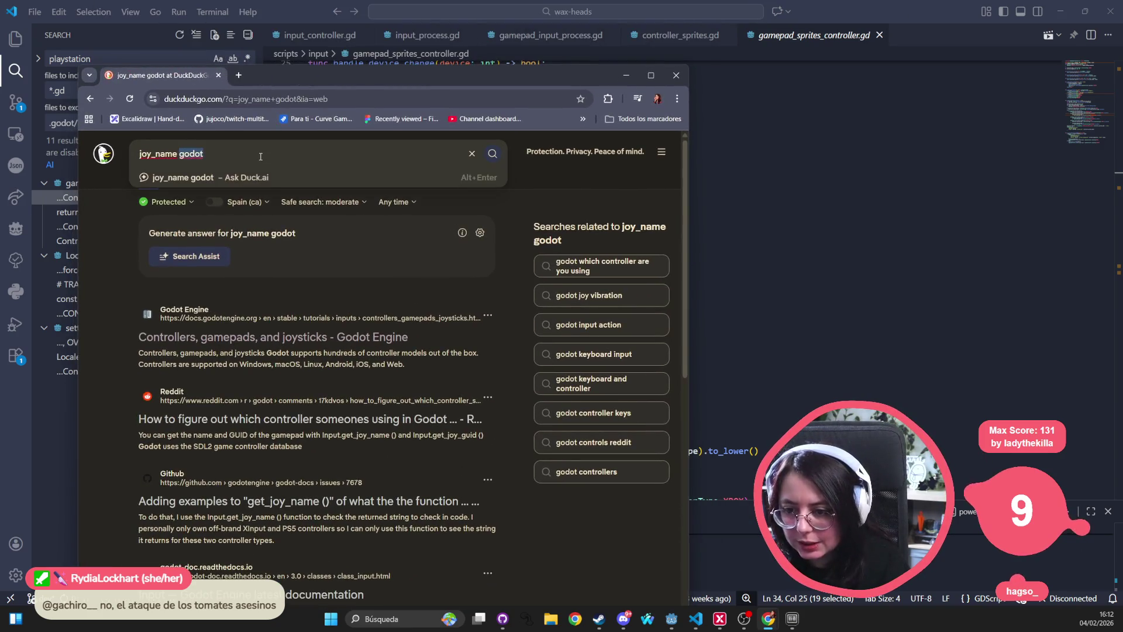
Step: Change the DuckDuckGo query to 'joy_name sdl3' and run the search
type("sdl")
key("Return")
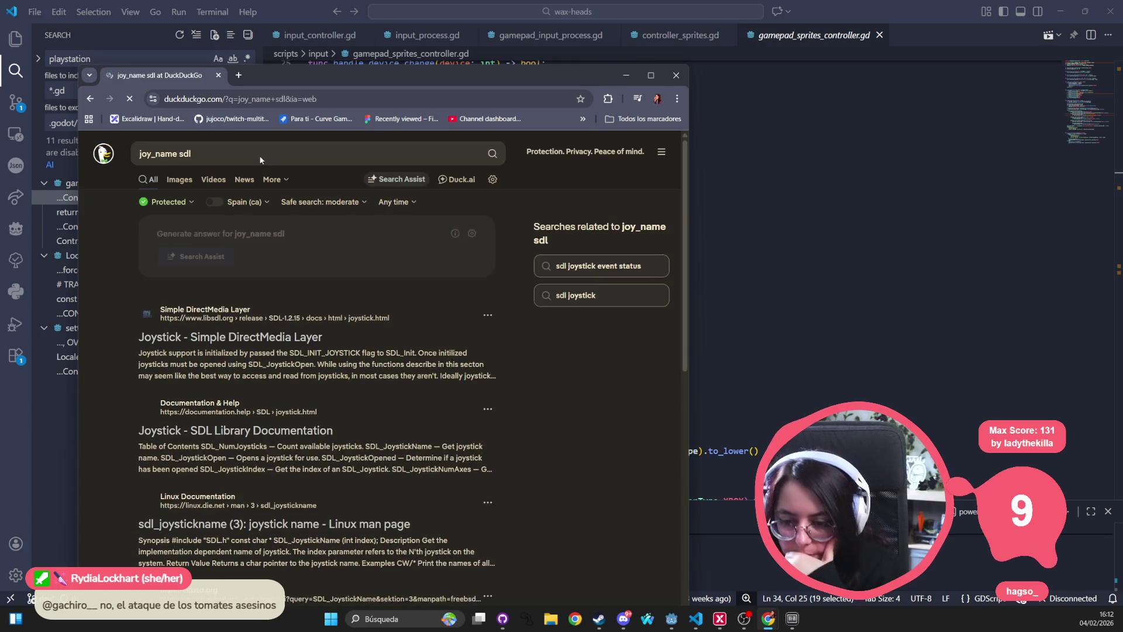
left_click(259, 155)
type("3")
key("Return")
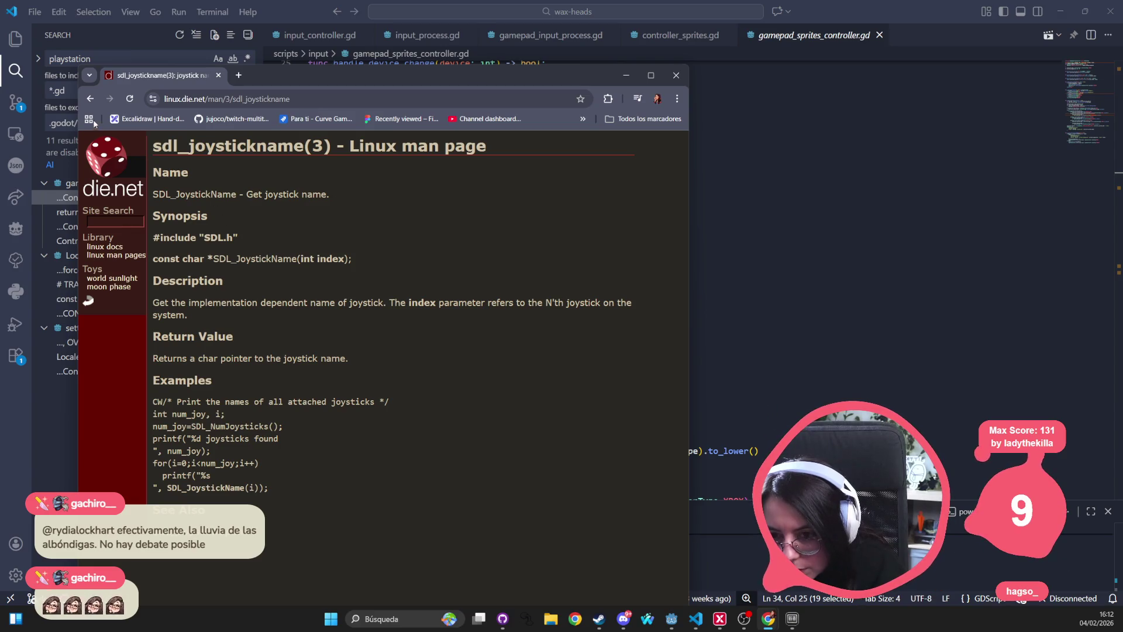
Step: Open the SDL Wiki SDL_GetJoystickName page, return to the results and reposition the browser window
left_click(91, 98)
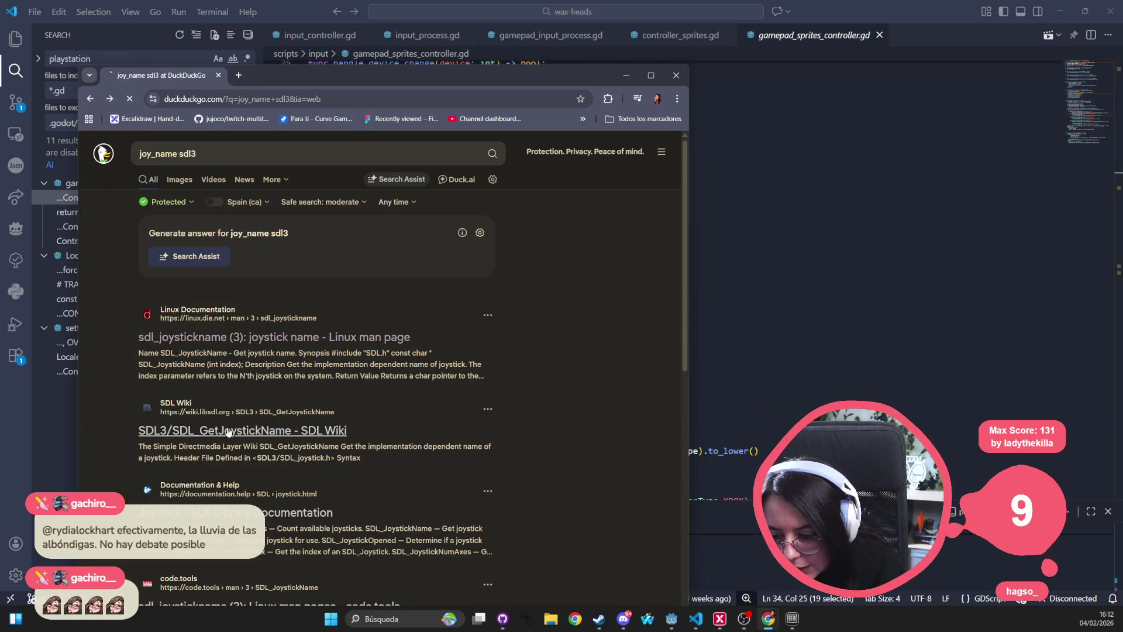
left_click(228, 432)
scroll(256, 417, "down", 2)
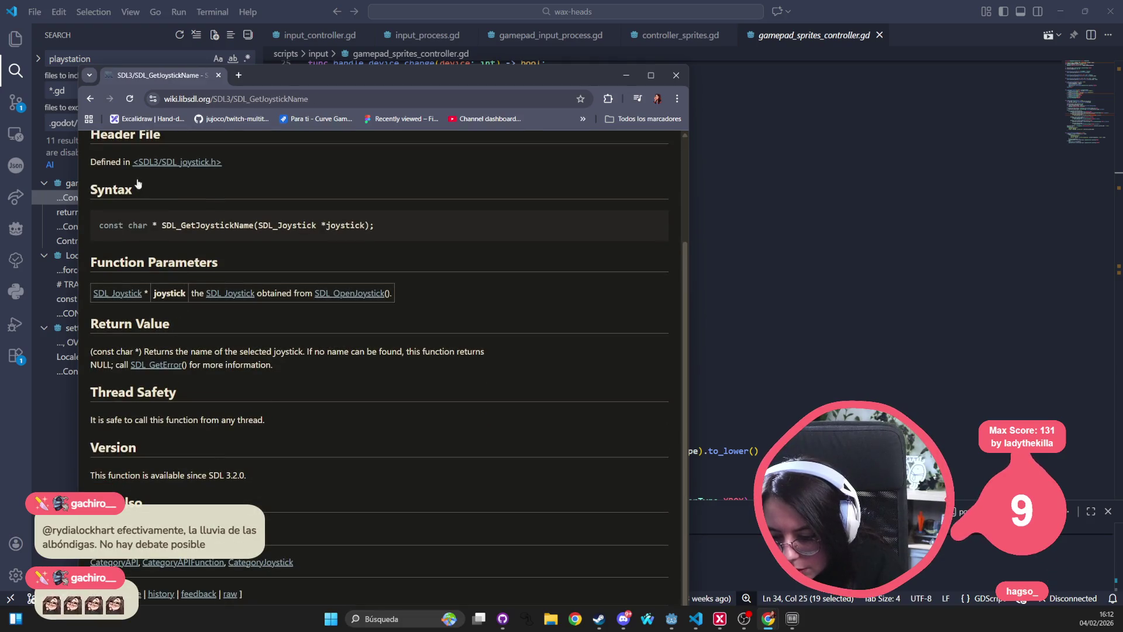
left_click(89, 97)
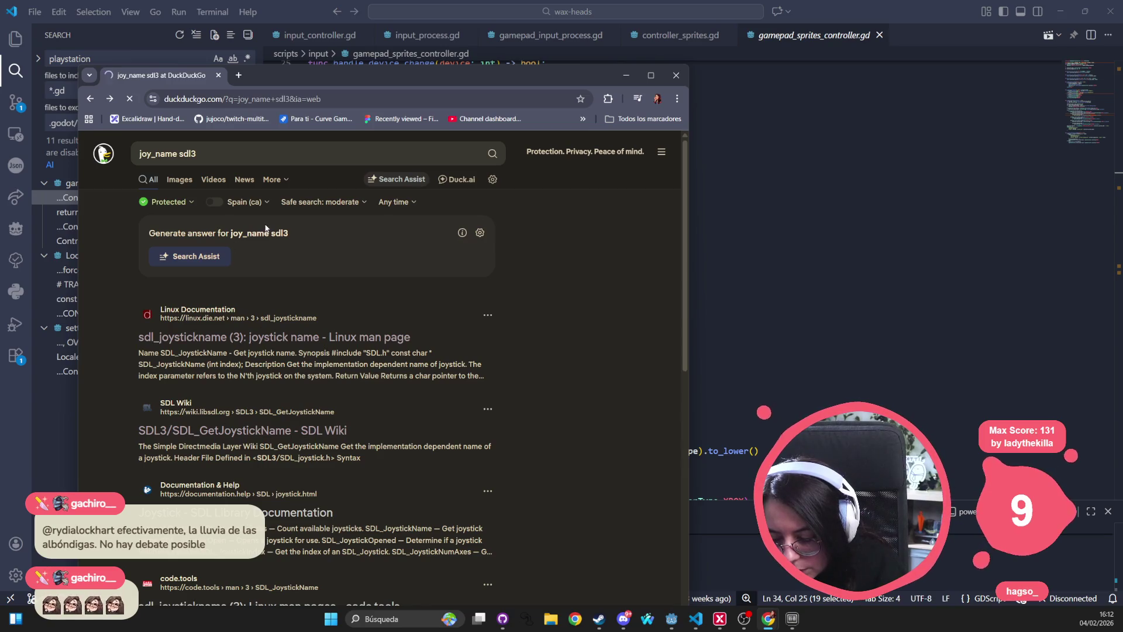
mouse_move(315, 63)
left_mouse_down()
mouse_move(349, 0)
mouse_move(170, 47)
left_mouse_up()
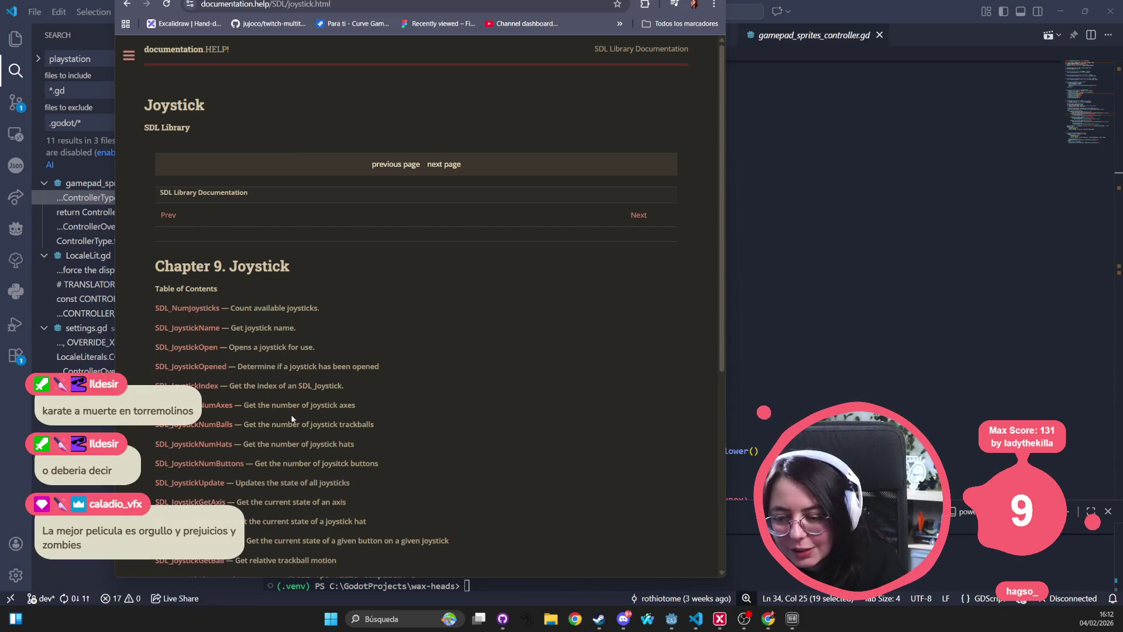
Step: Return to the DuckDuckGo results and rerun the query as 'joy_name sdl3 list'
left_click(134, 5)
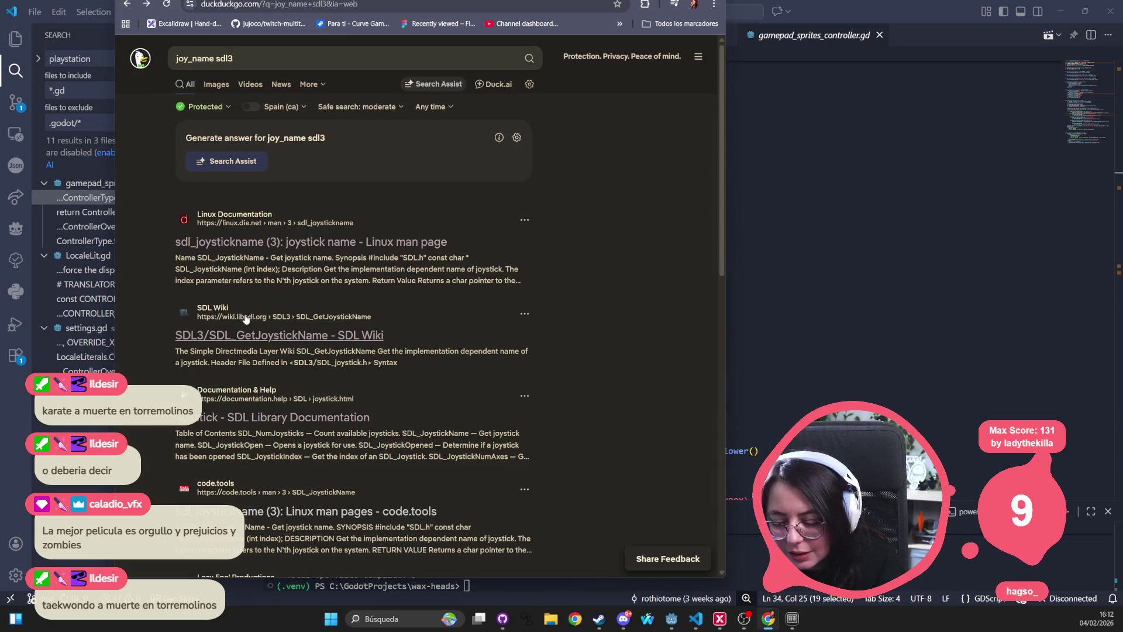
scroll(496, 399, "down", 3)
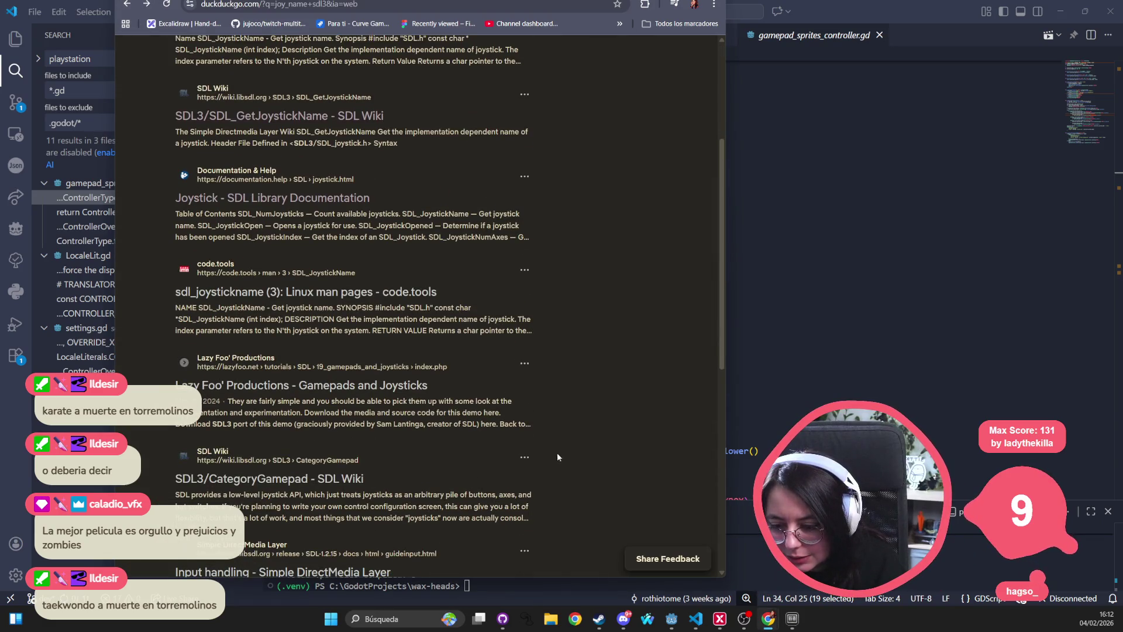
scroll(538, 391, "up", 4)
left_click(254, 54)
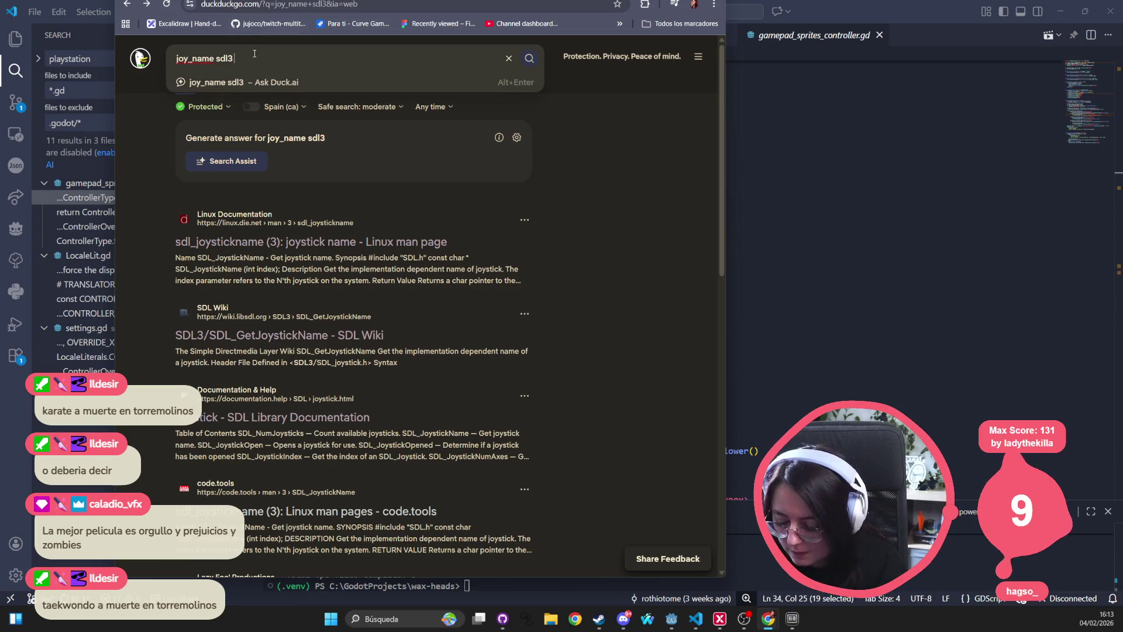
type("list")
key("Return")
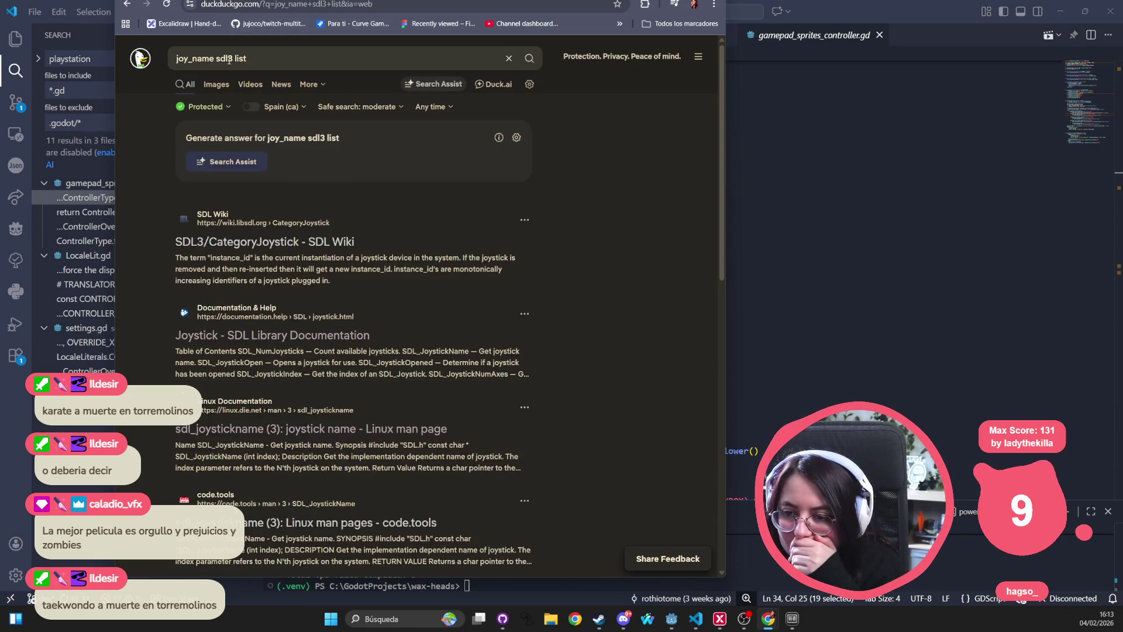
Step: Skim the CategoryJoystick, Chapter 9 Joystick and SDL_GetJoysticks results, returning to the list each time
left_click(317, 259)
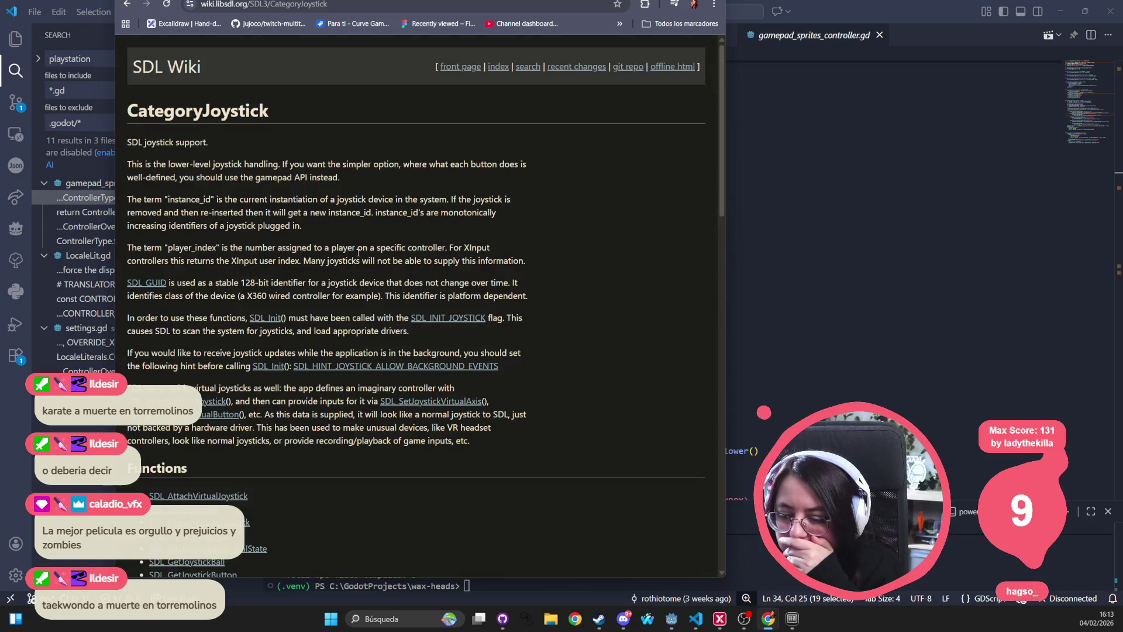
scroll(358, 252, "down", 20)
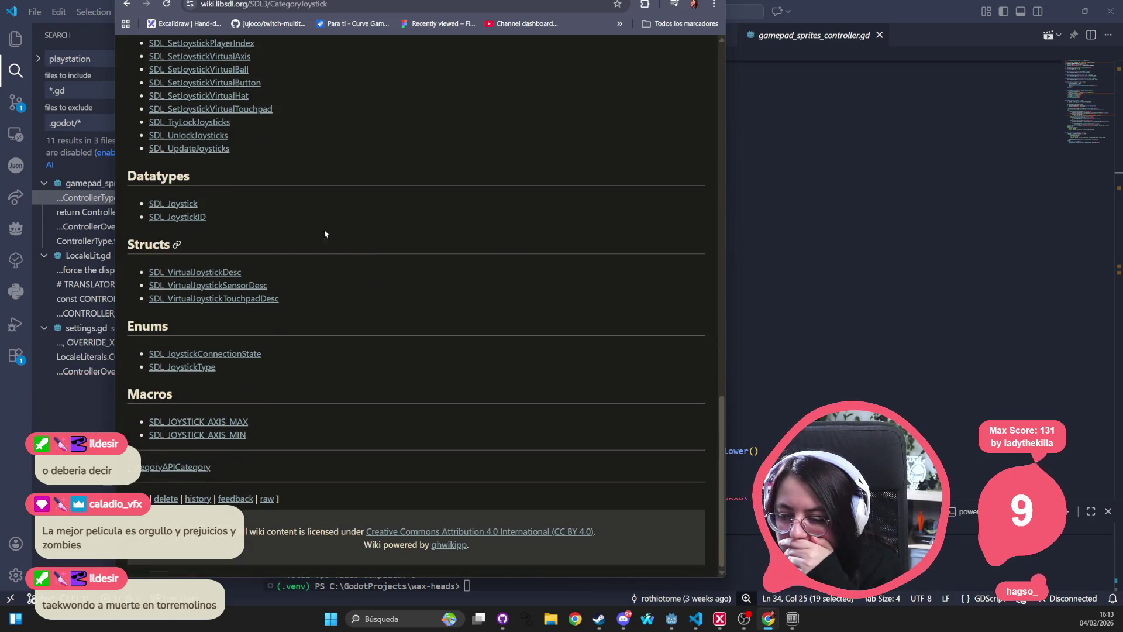
left_click(127, 12)
scroll(335, 372, "down", 3)
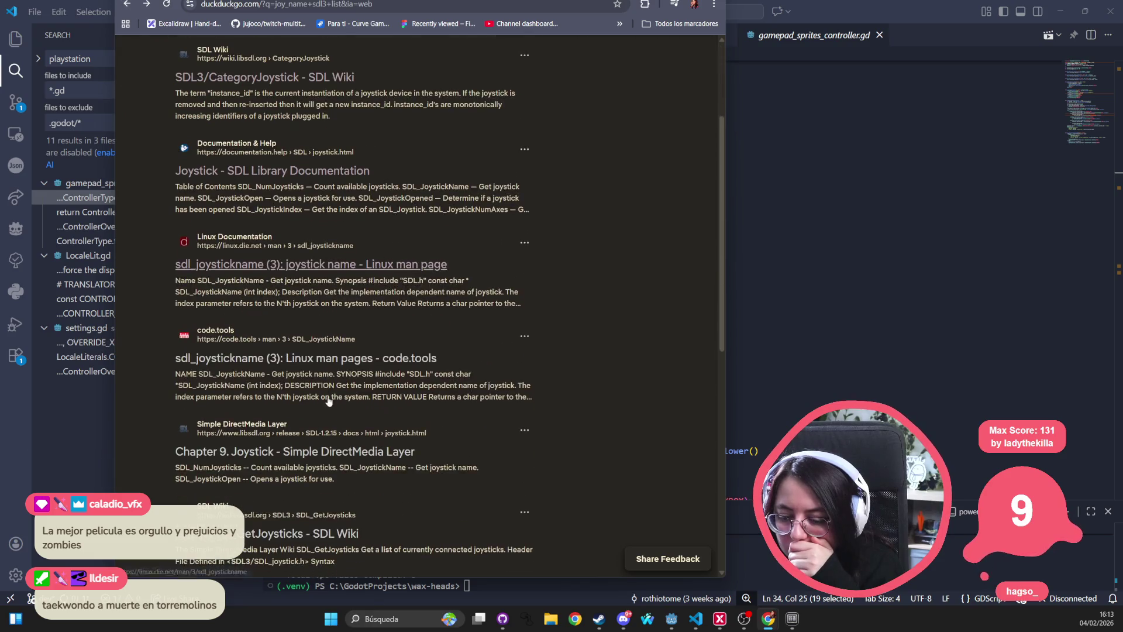
left_click(328, 462)
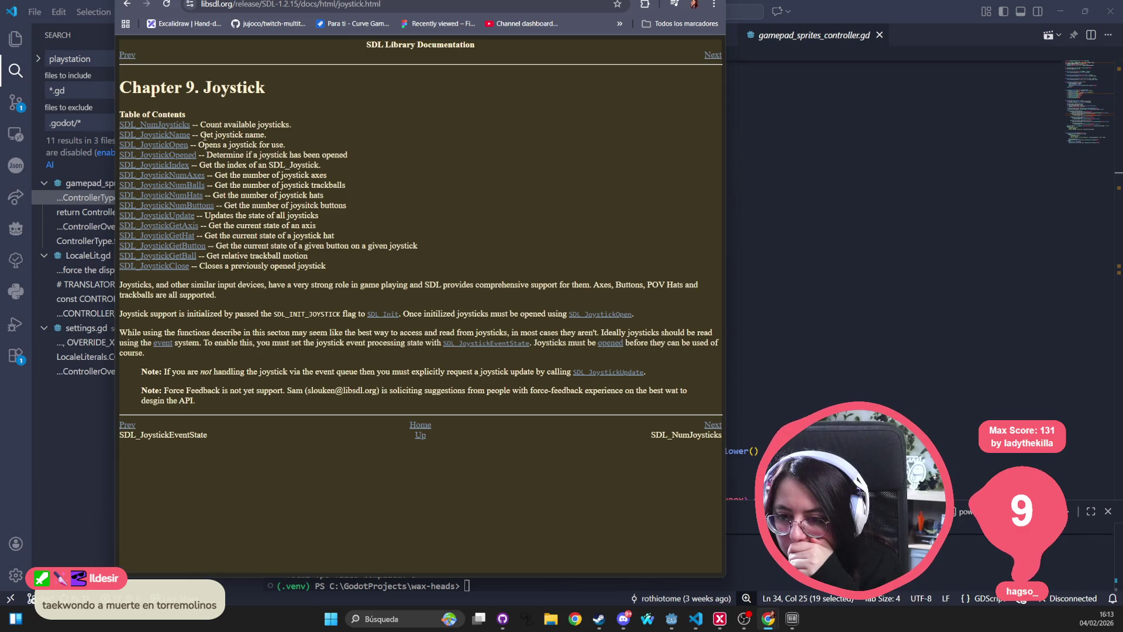
left_click(128, 9)
scroll(263, 433, "down", 1)
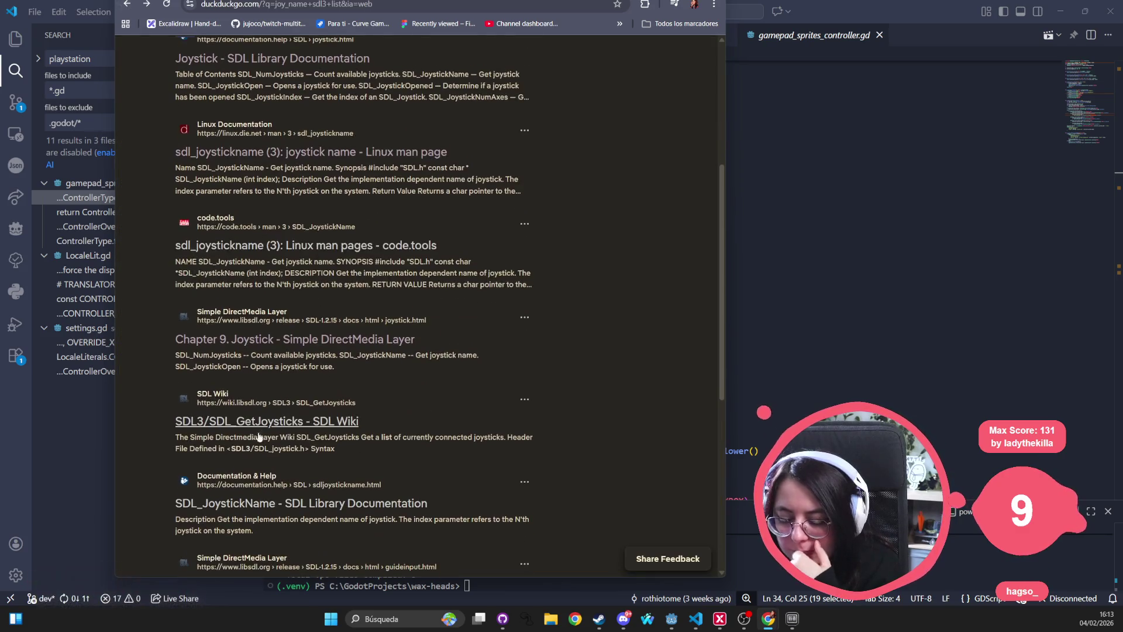
left_click(269, 423)
scroll(269, 420, "down", 3)
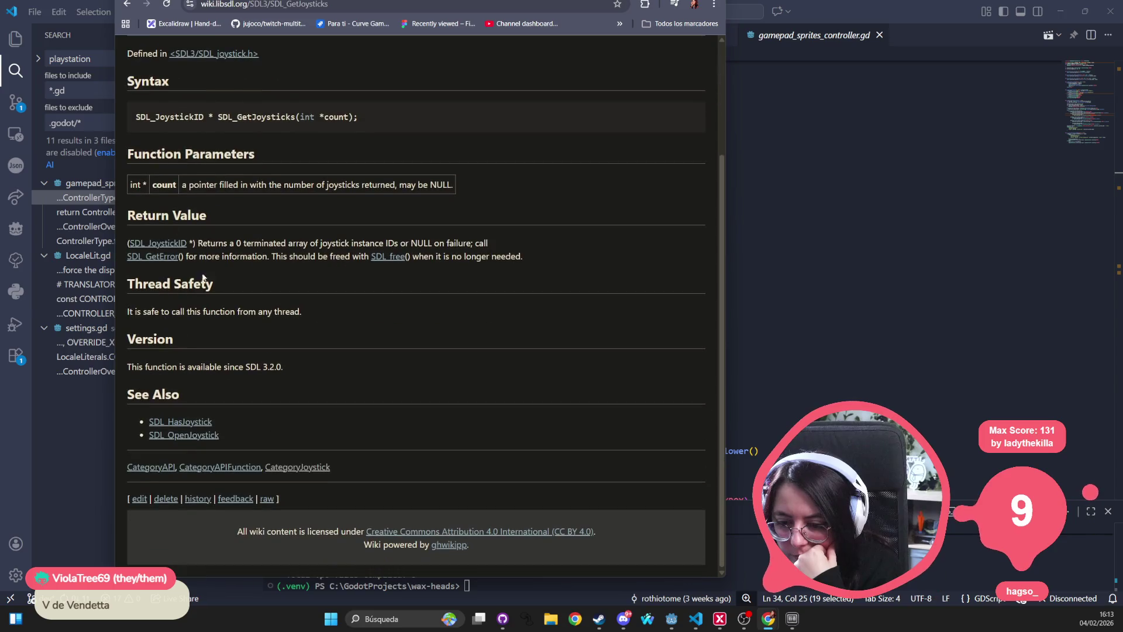
left_click(127, 8)
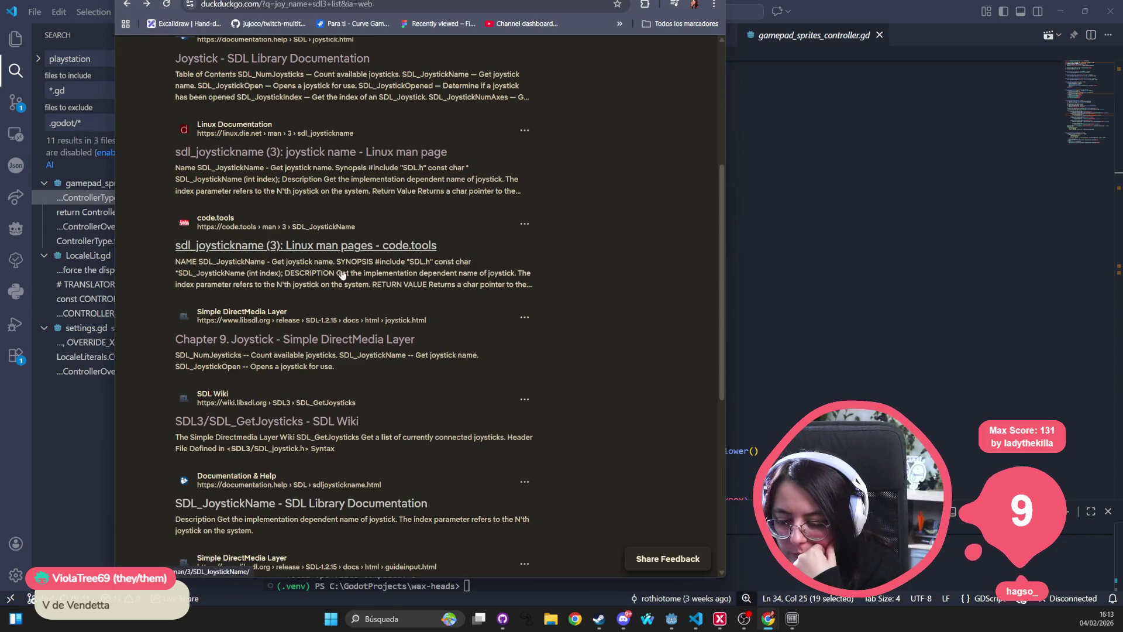
scroll(500, 152, "up", 5)
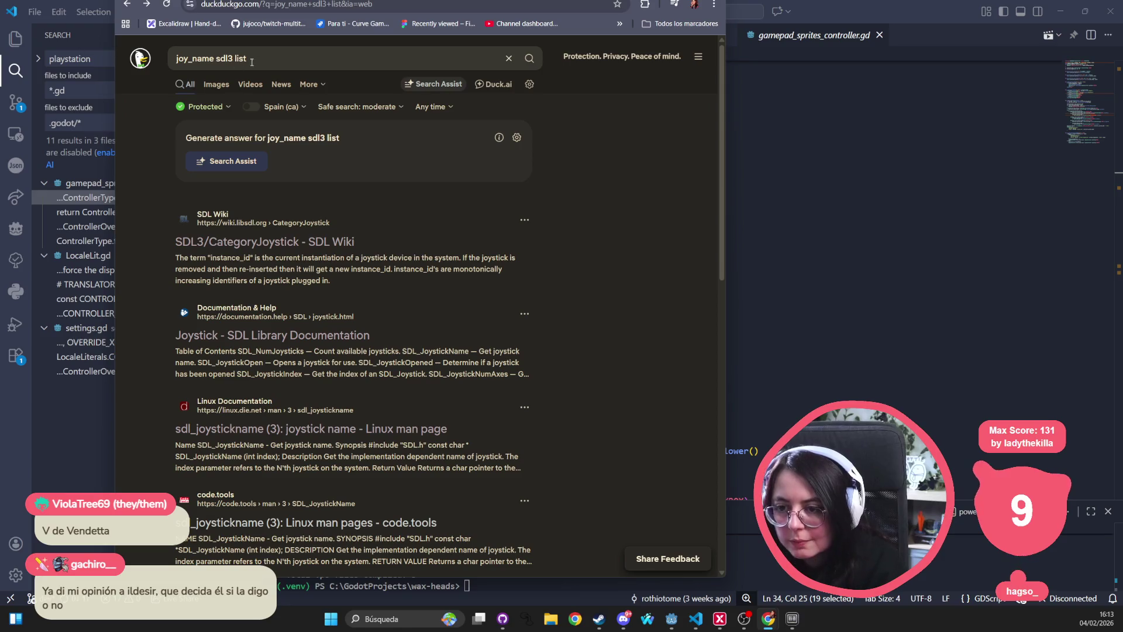
Step: Rewrite the search query to 'sdl joy names' and run it
left_click(304, 52)
type("sdl ")
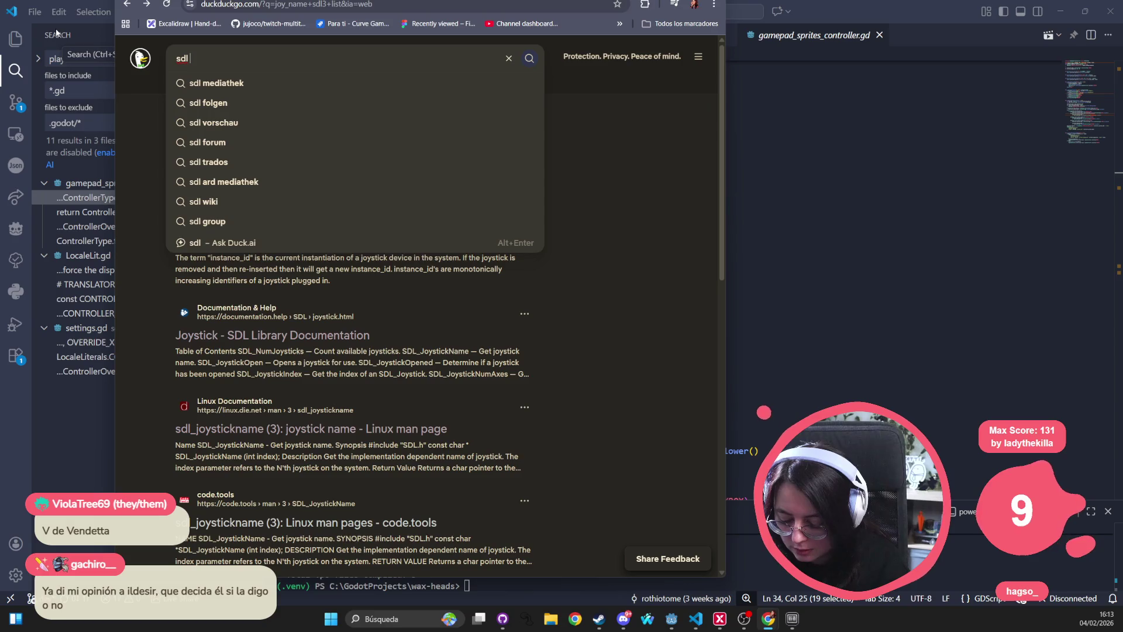
type("gamepad n")
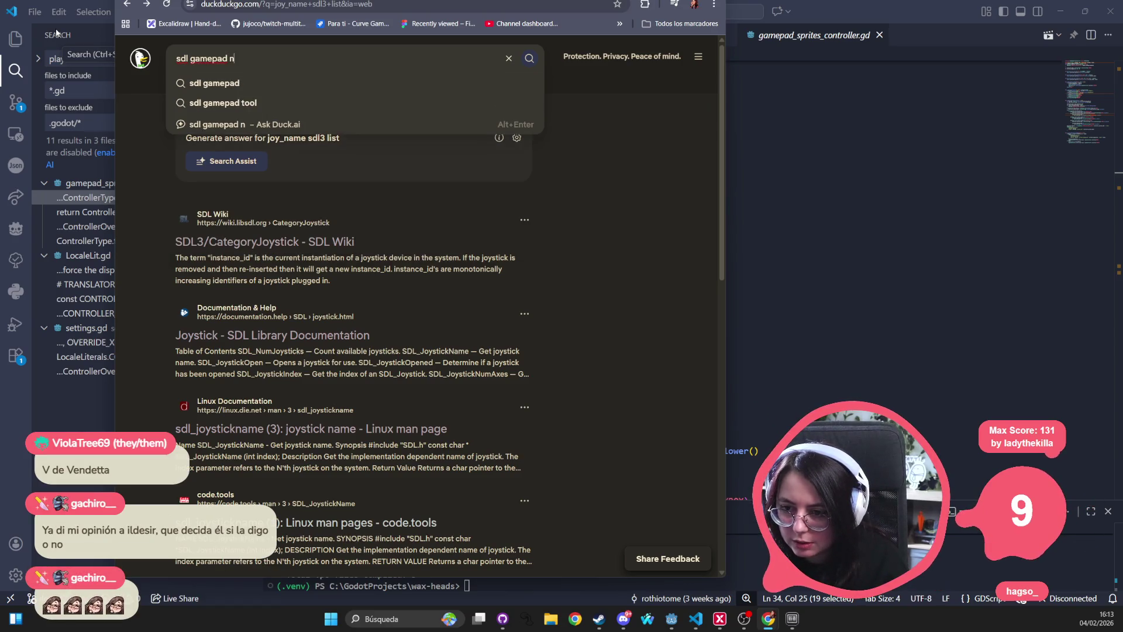
key("BackSpace")
key("BackSpace")
key("BackSpace")
type("joy")
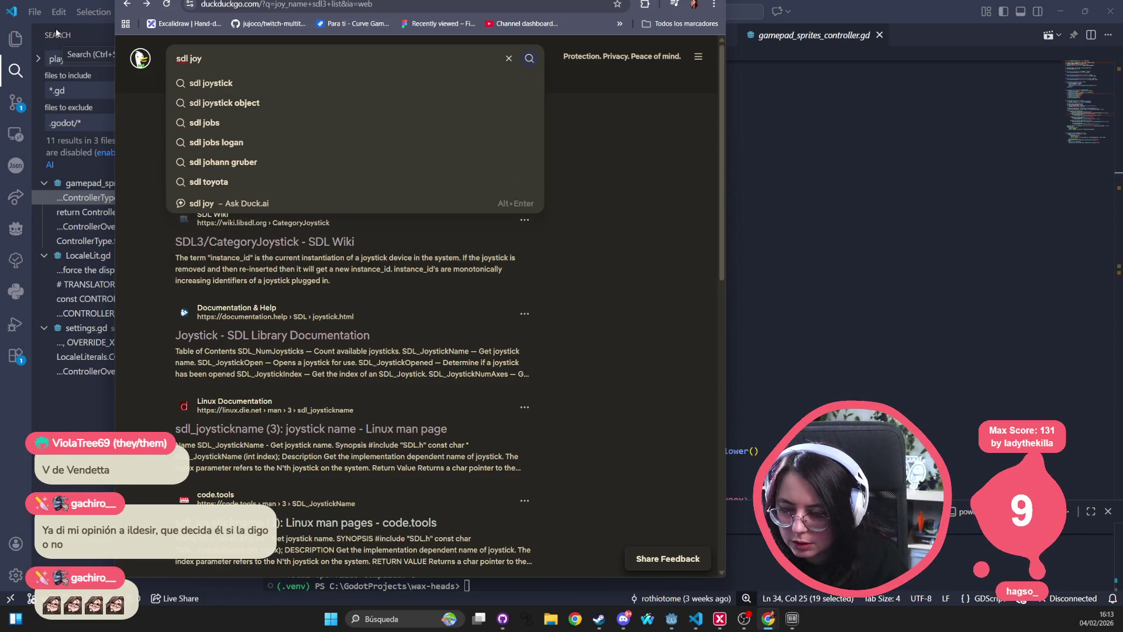
type(" names")
key("Return")
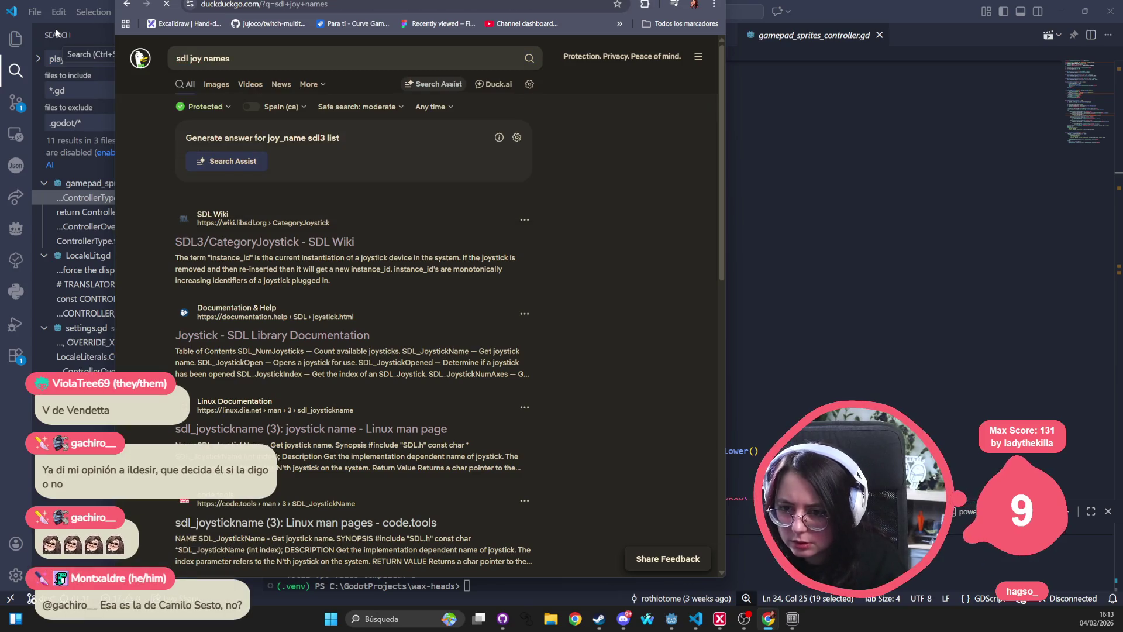
Step: Refine the search to 'sdl joy names list popular' and open the SDL_JoystickButtonNames GitHub result
left_click(347, 58)
type("l")
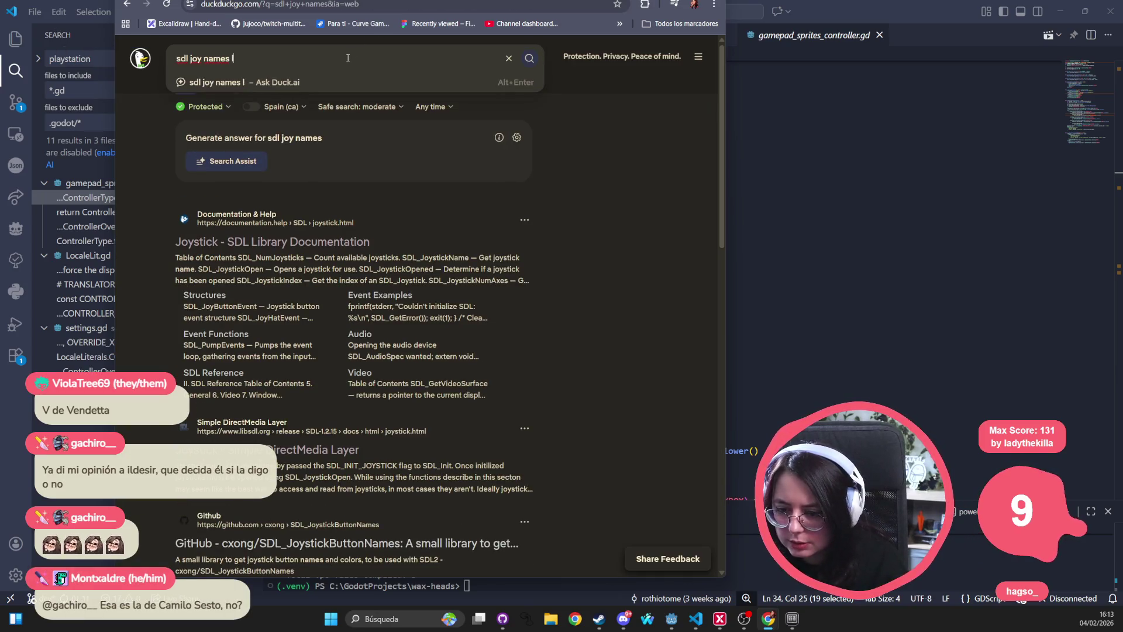
type("ist")
key("Return")
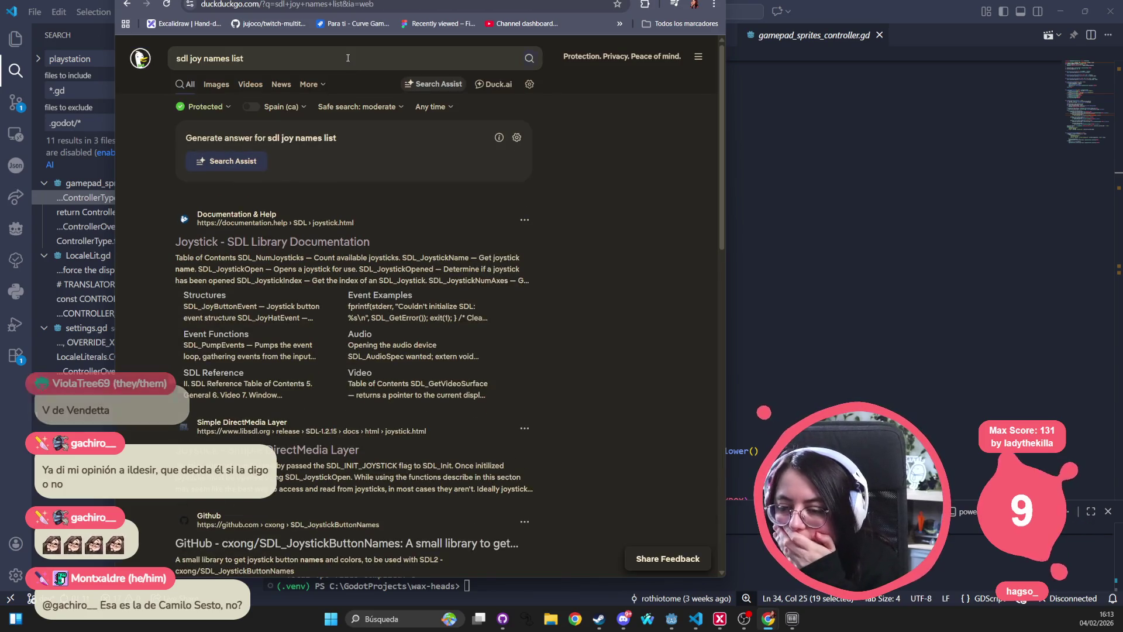
left_click(347, 58)
type("r")
key("Return")
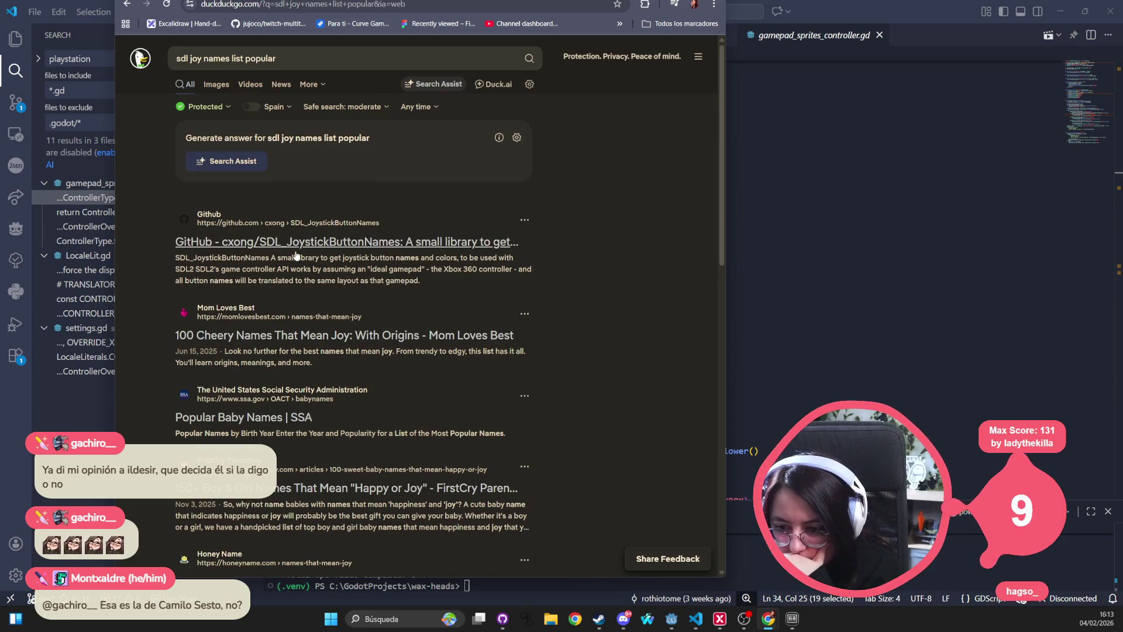
left_click(294, 255)
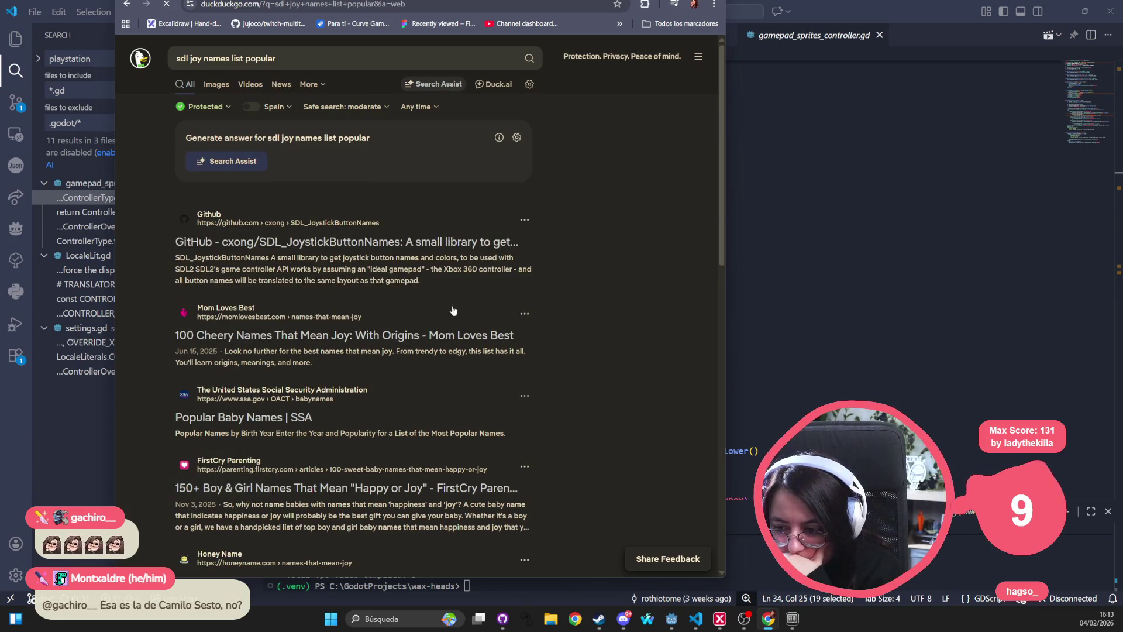
Step: Read through the SDL_JoystickButtonNames README, then return to the search results
scroll(324, 265, "down", 5)
scroll(309, 284, "down", 6)
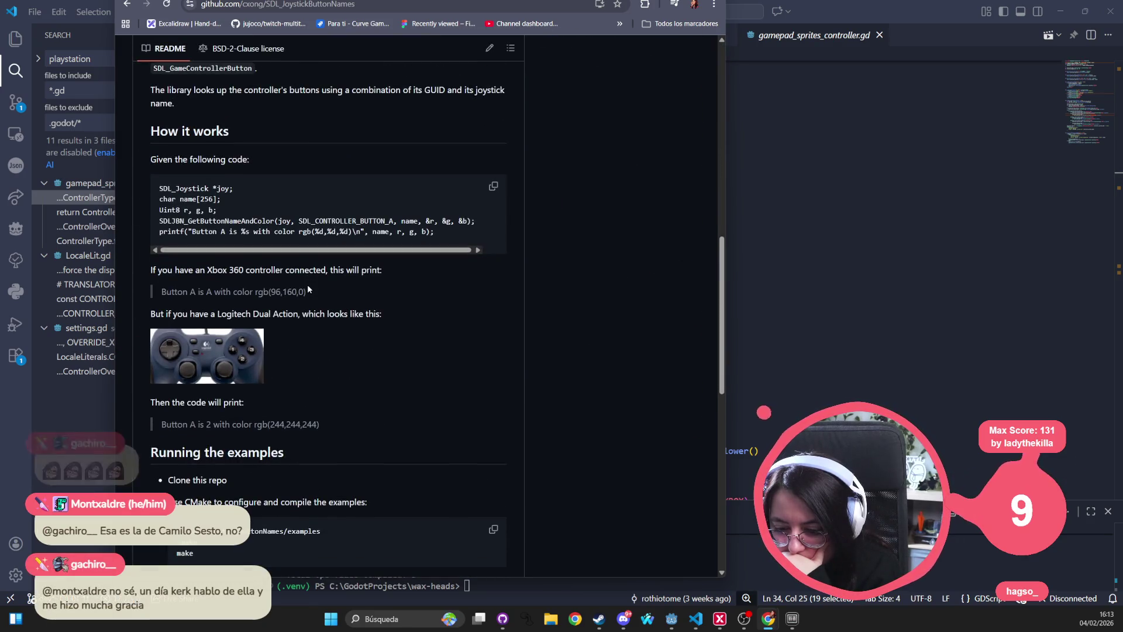
scroll(307, 284, "down", 7)
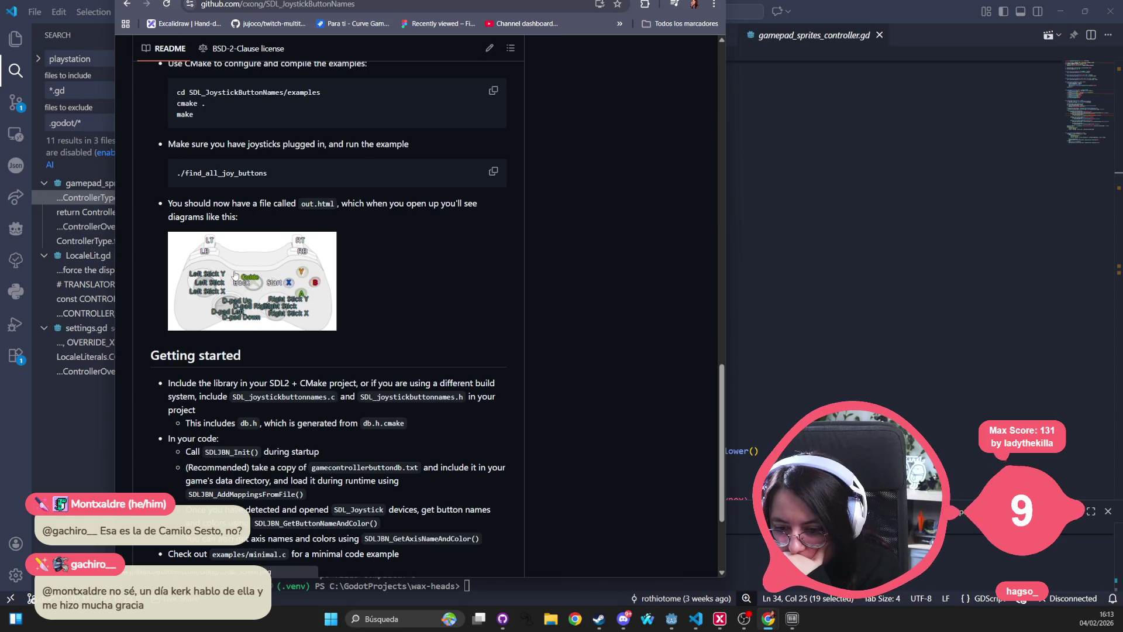
scroll(234, 275, "down", 3)
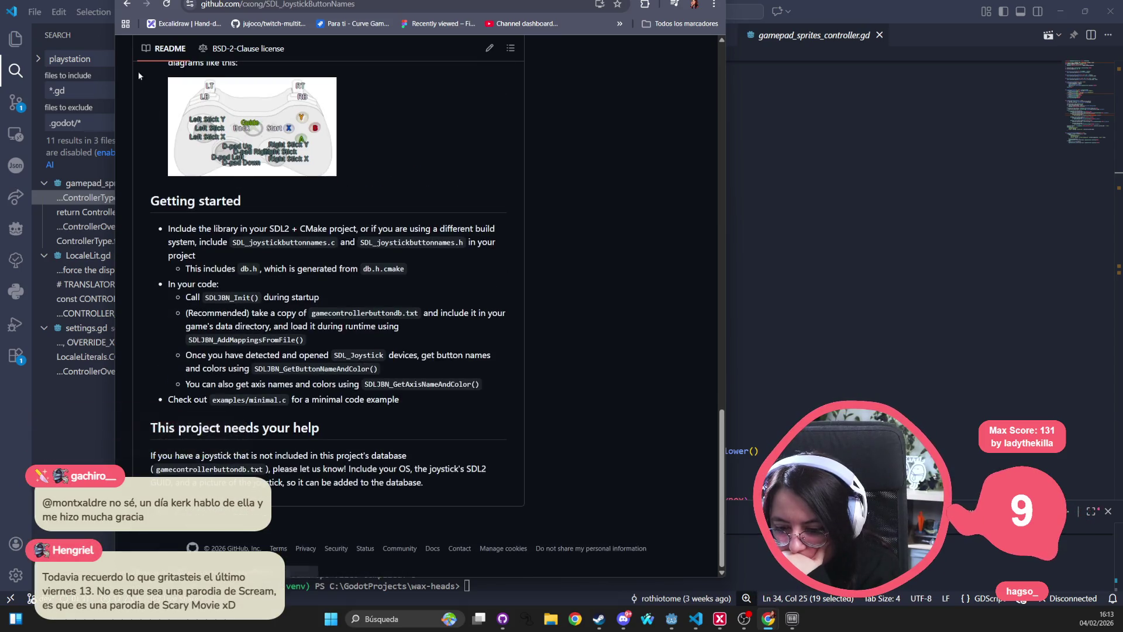
left_click(128, 5)
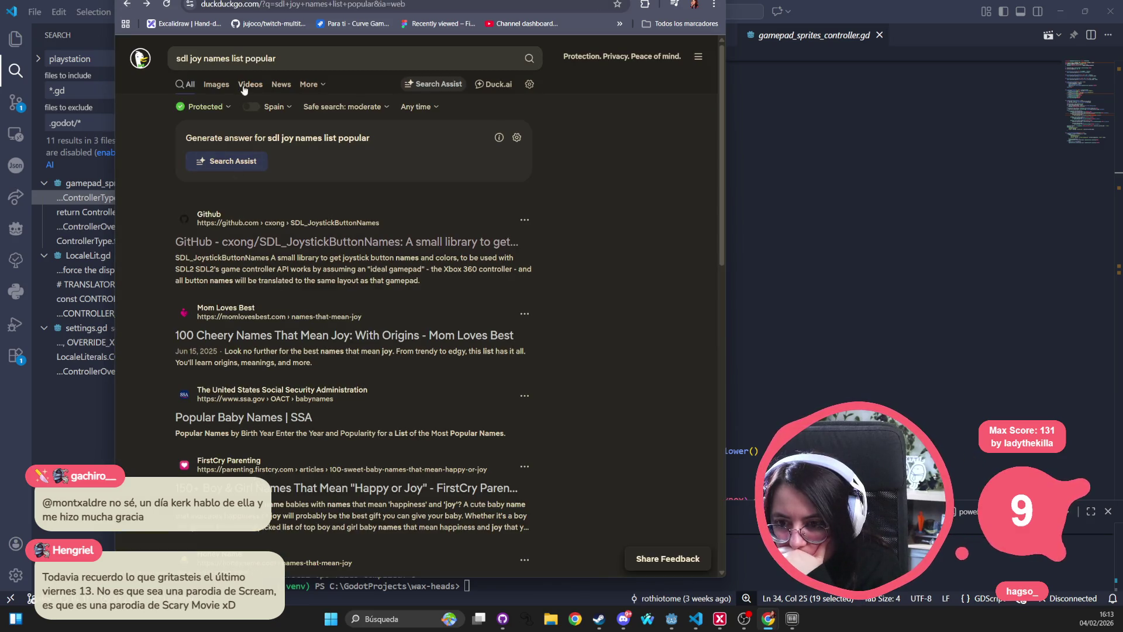
Step: Drop 'popular' from the query, read the SDL input handling guide, and go back
left_click(266, 59)
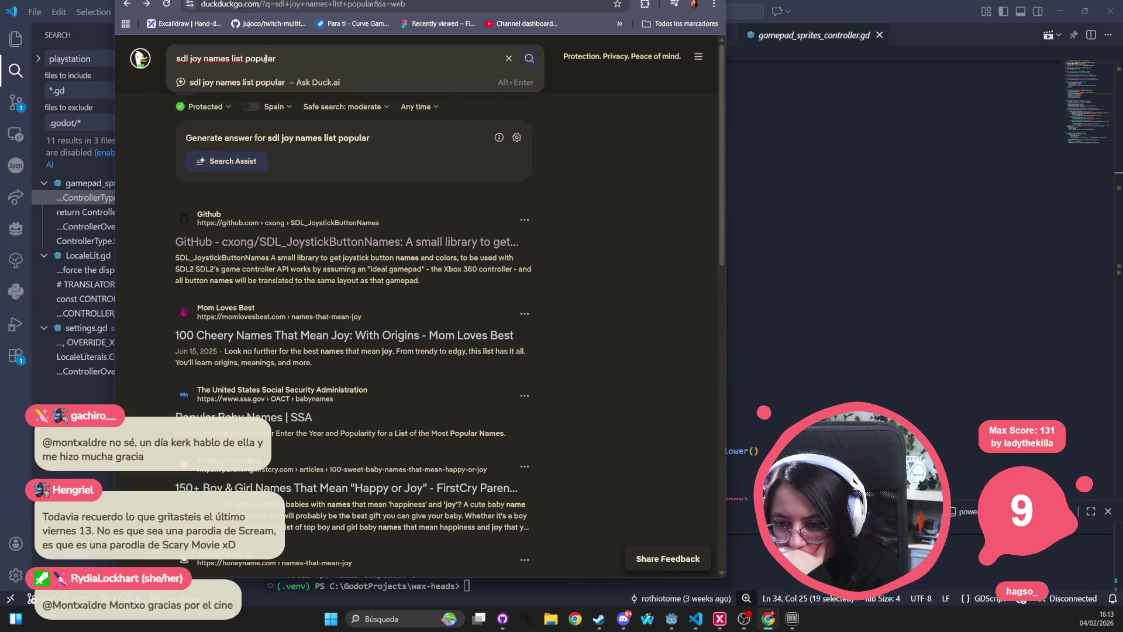
key("BackSpace")
key("BackSpace")
key("Return")
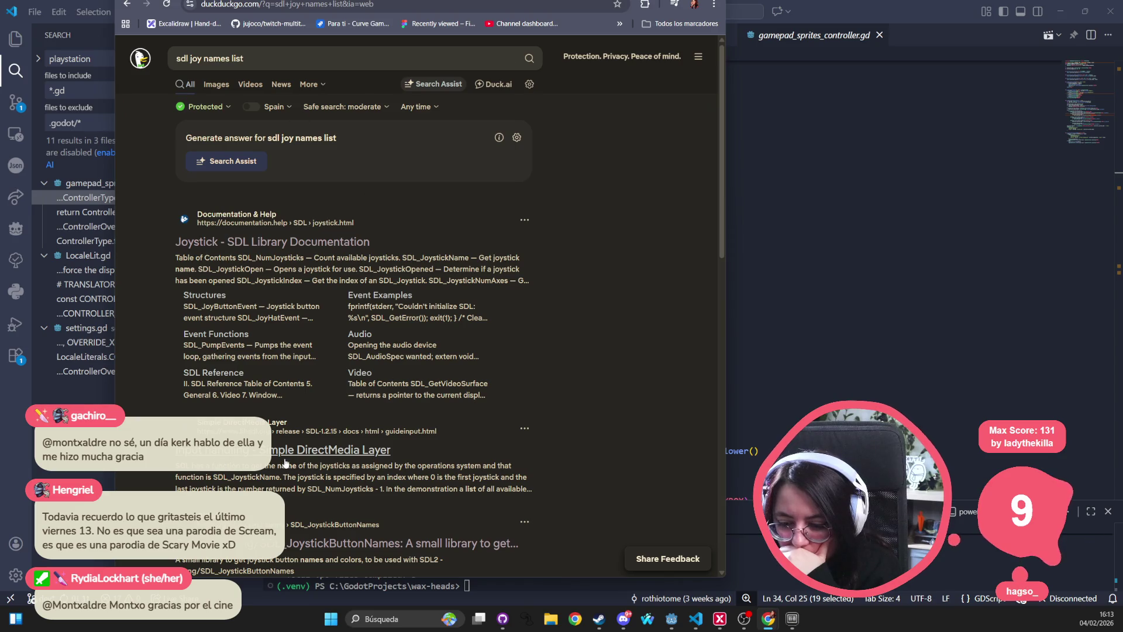
left_click(300, 451)
scroll(300, 453, "down", 8)
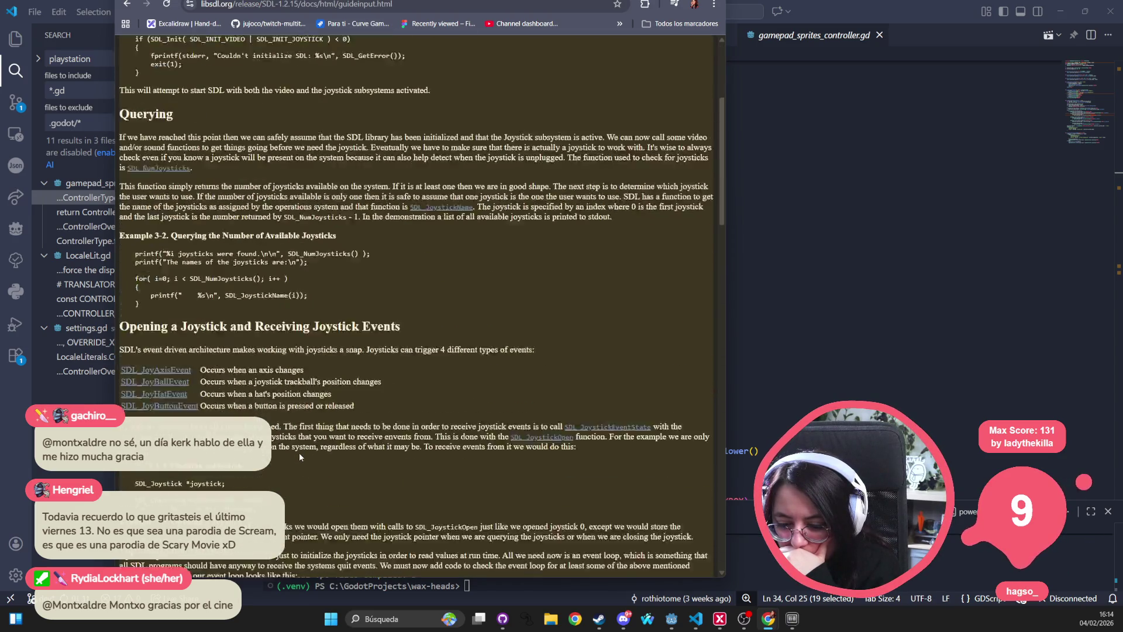
scroll(300, 452, "down", 20)
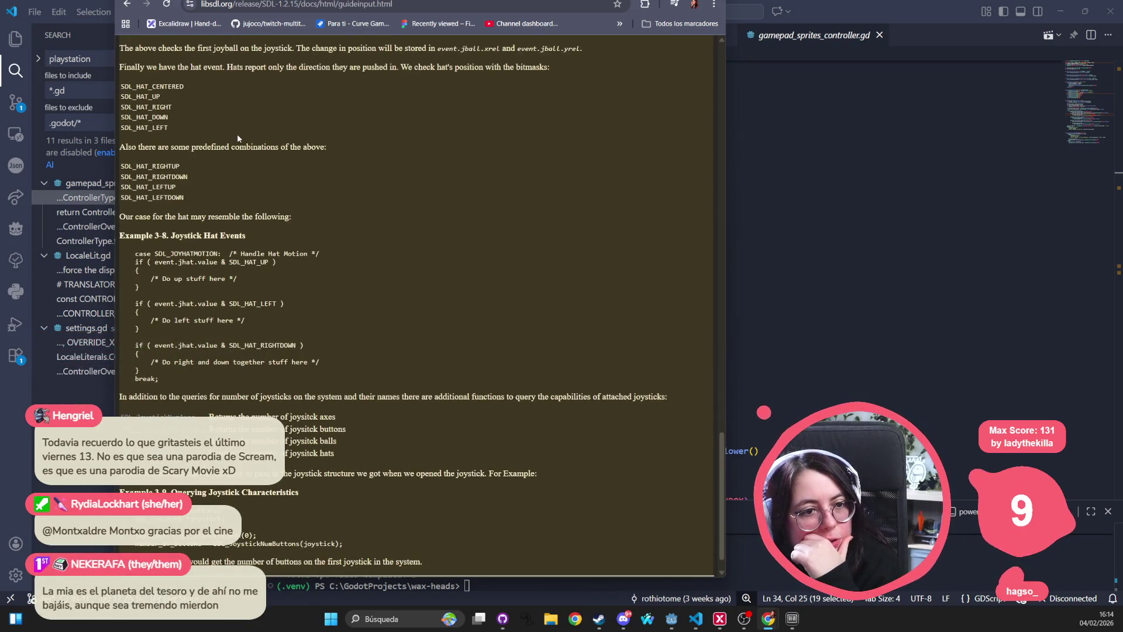
left_click(126, 4)
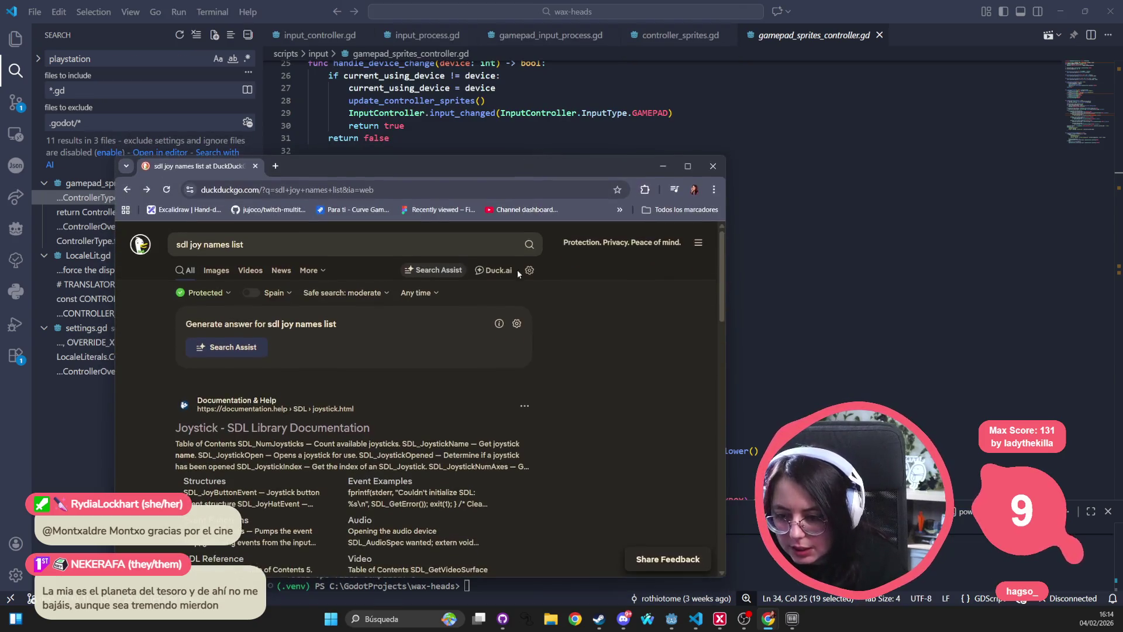
Step: Maximize the browser window to fill the screen
key("super+Up")
scroll(354, 293, "down", 7)
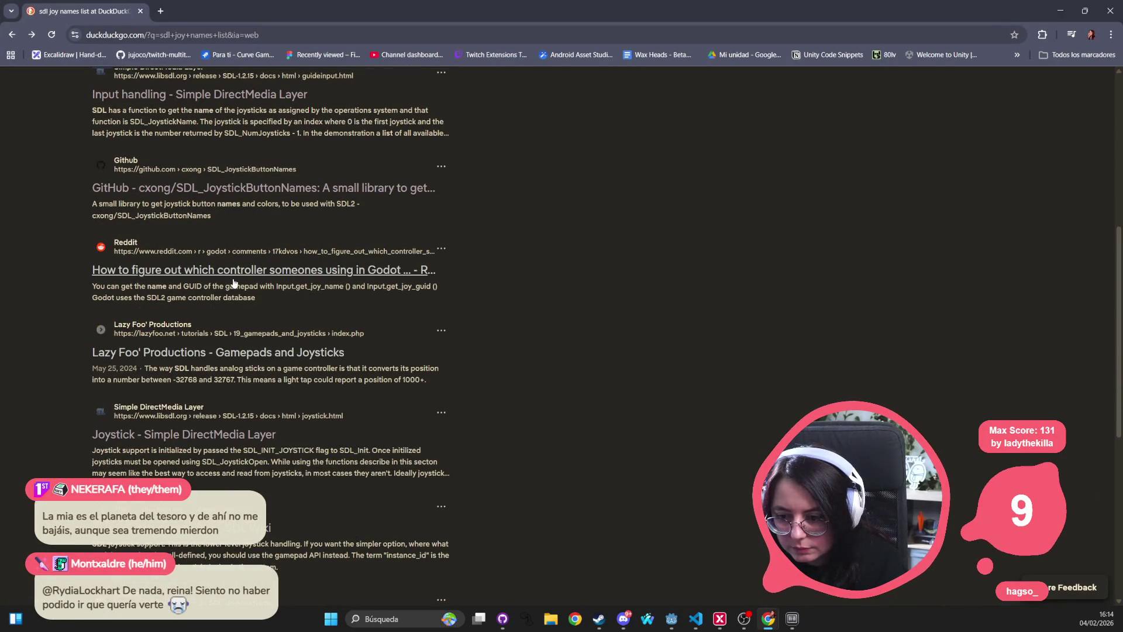
scroll(233, 283, "down", 3)
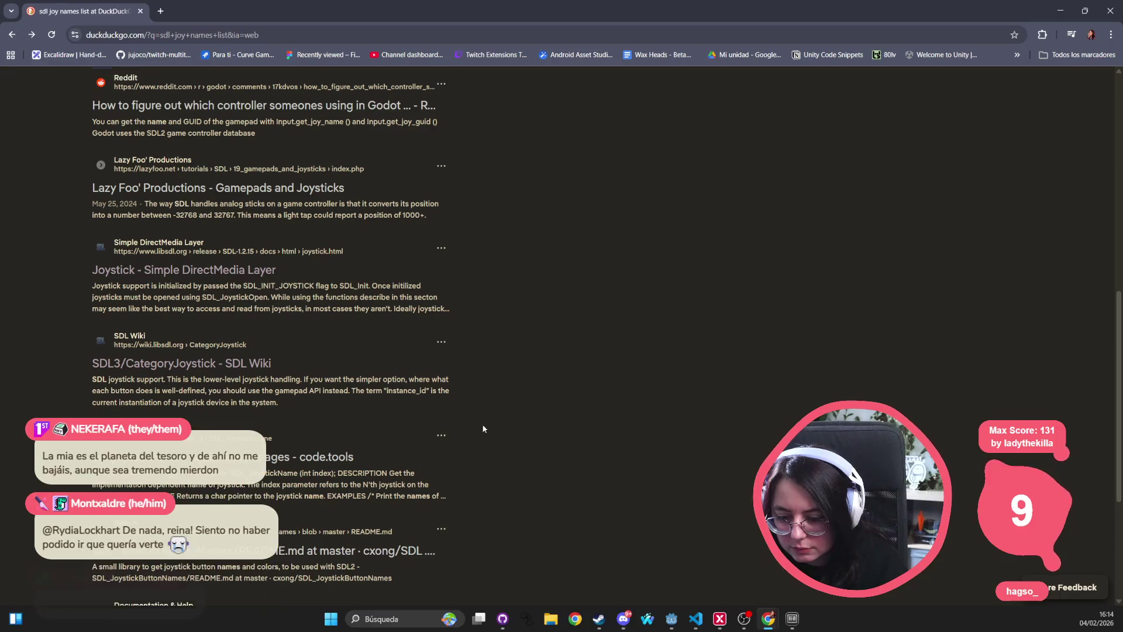
scroll(473, 452, "up", 9)
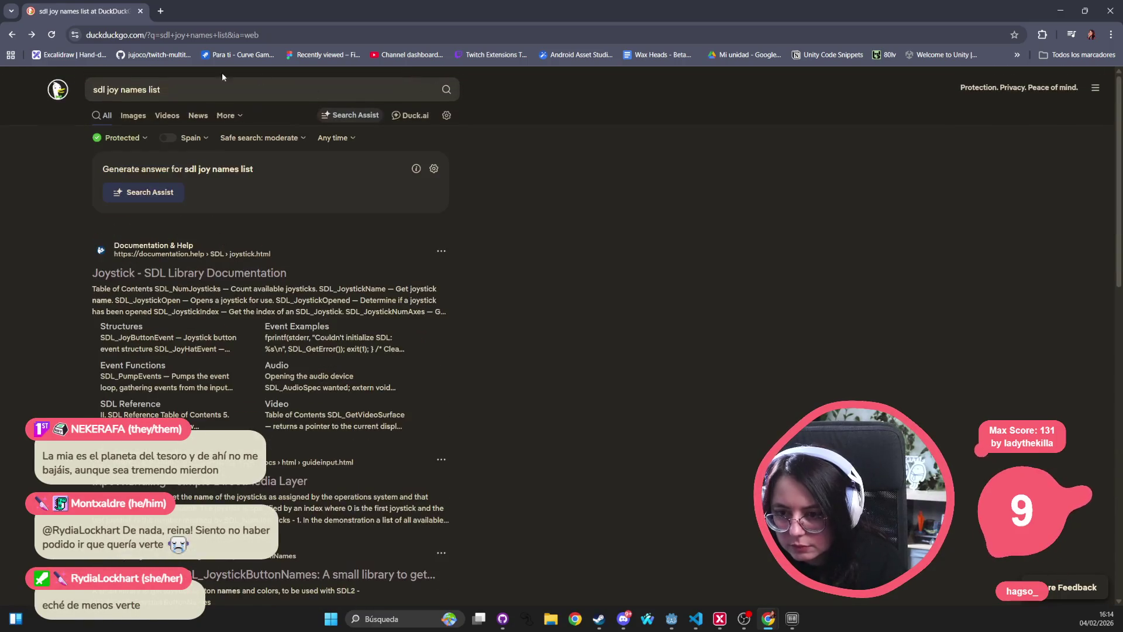
Step: Search for 'list controller names', then extend the query to 'list controller names sdl'
left_click(225, 82)
type("list cont")
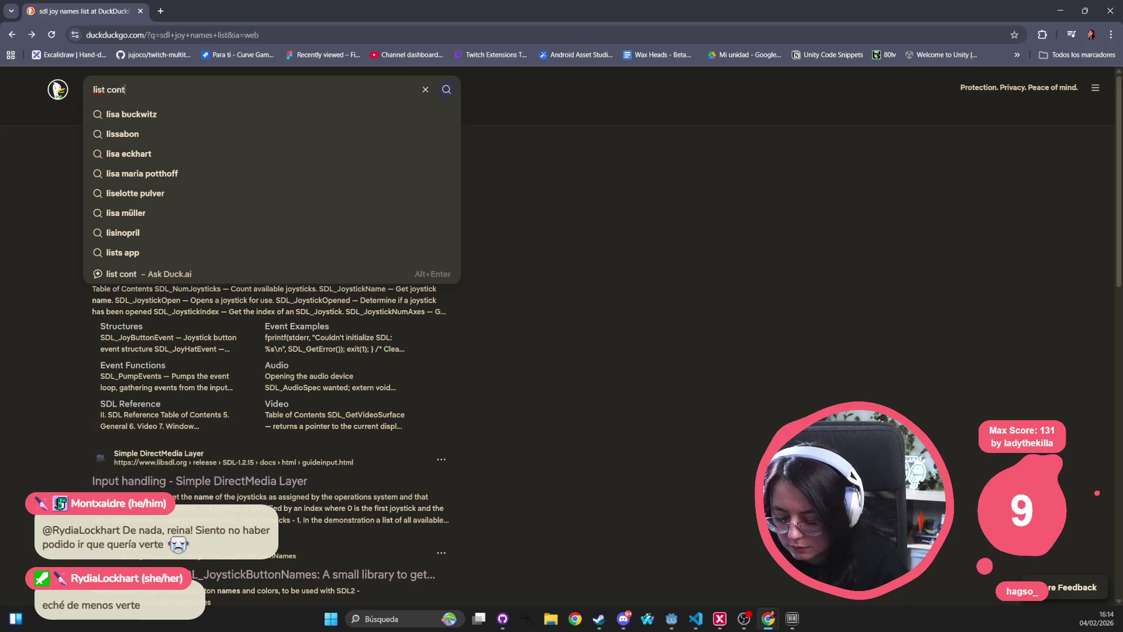
type("roller names")
key("Return")
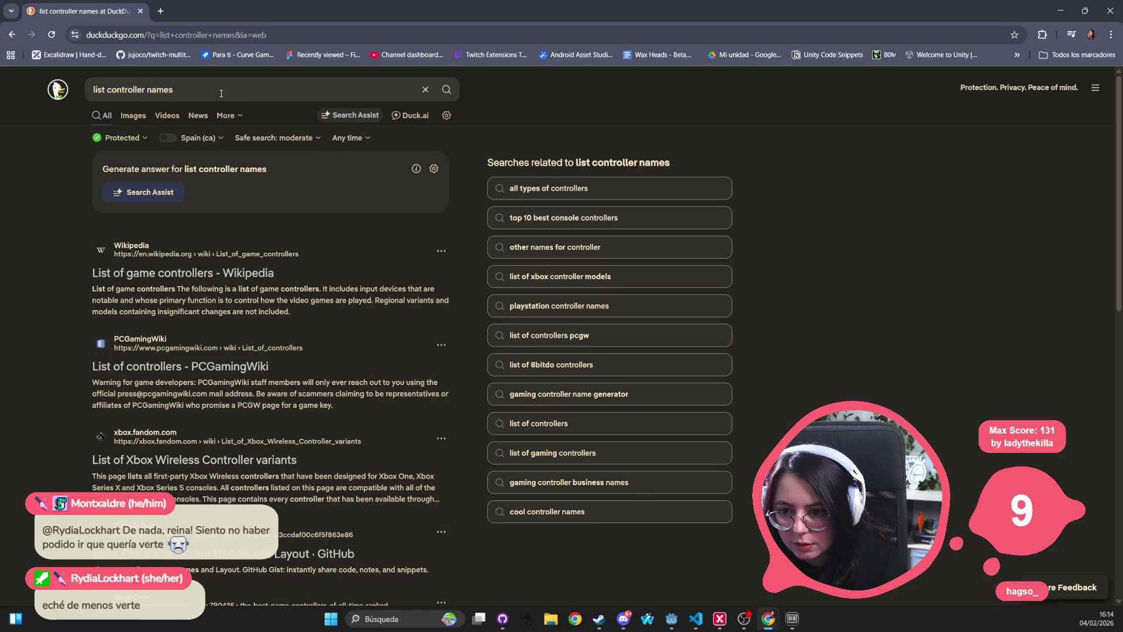
left_click(221, 90)
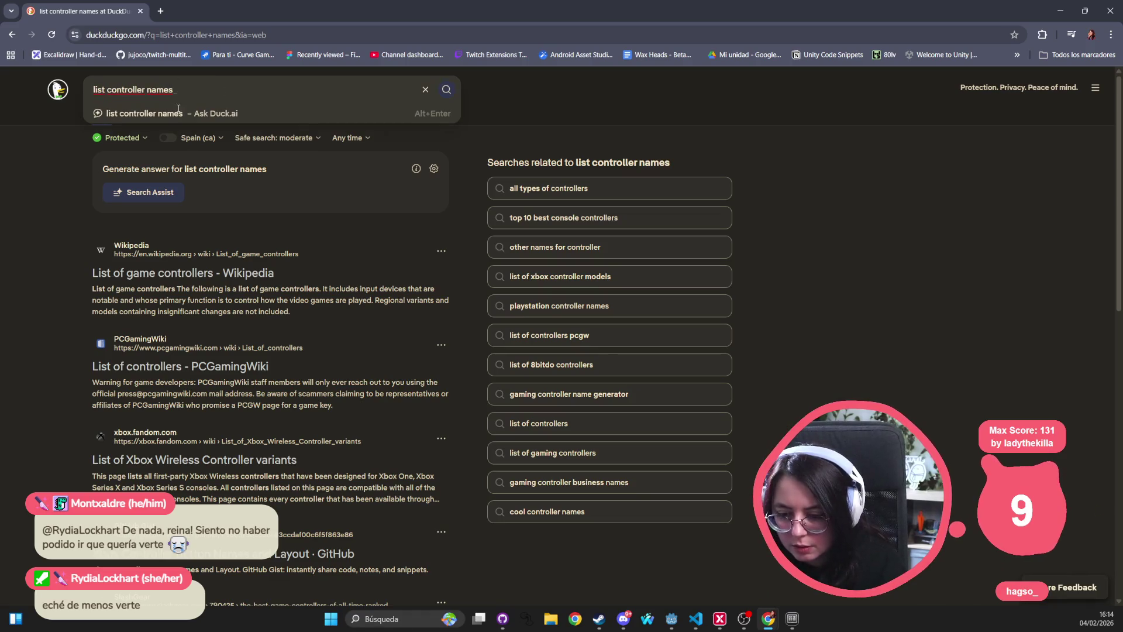
type("sdl")
key("Return")
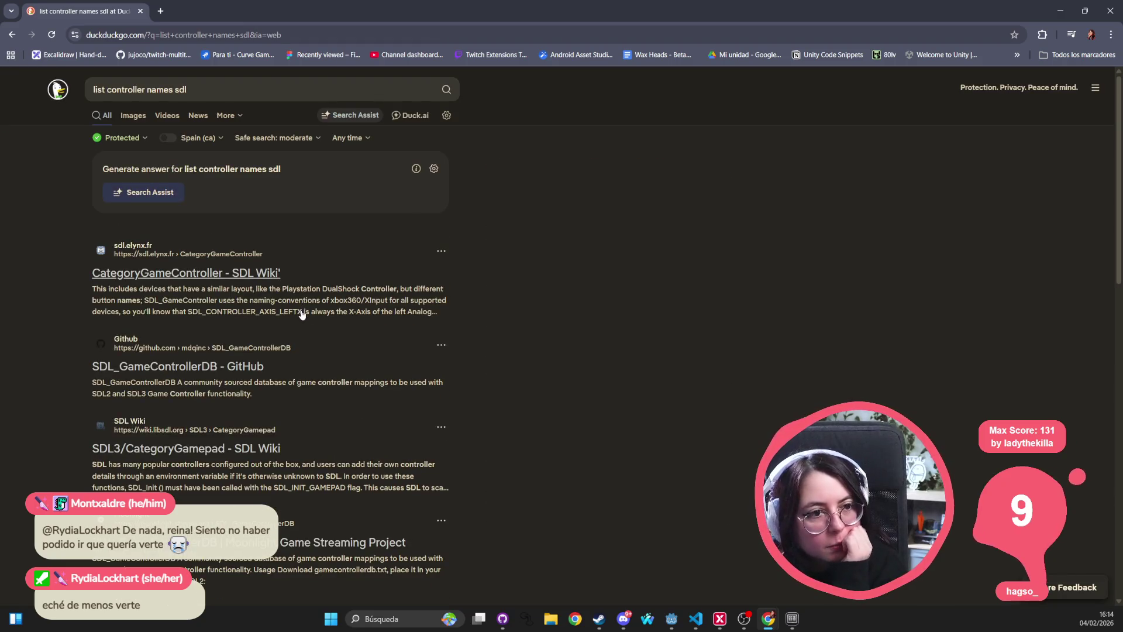
Step: Look over the SDL Wiki CategoryGameController page, then return to the search results
left_click(258, 279)
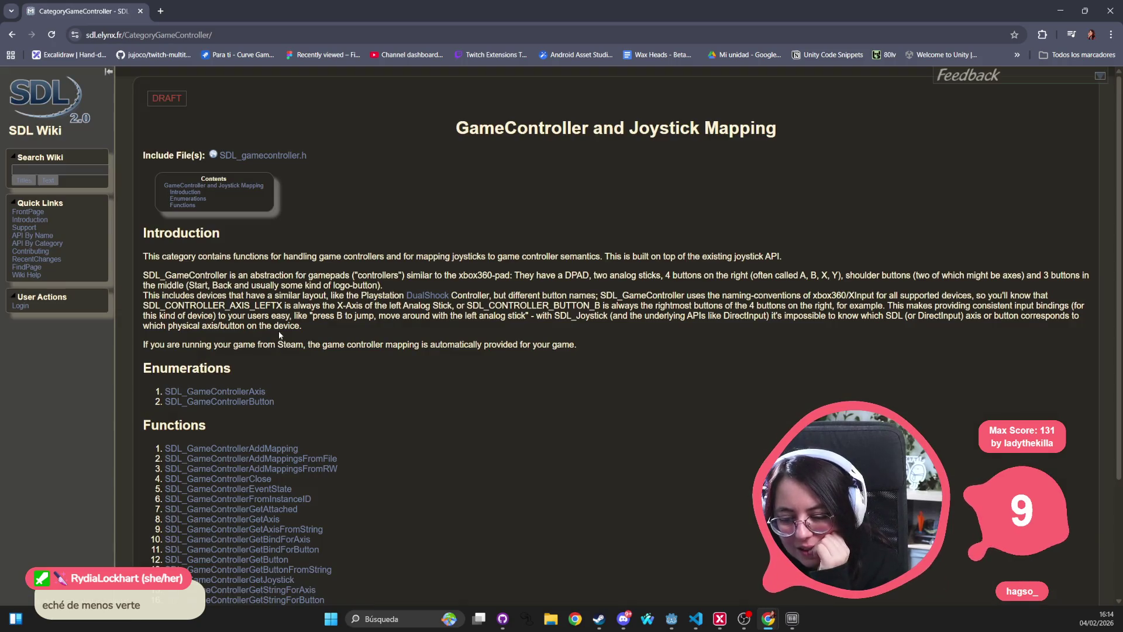
scroll(279, 331, "down", 3)
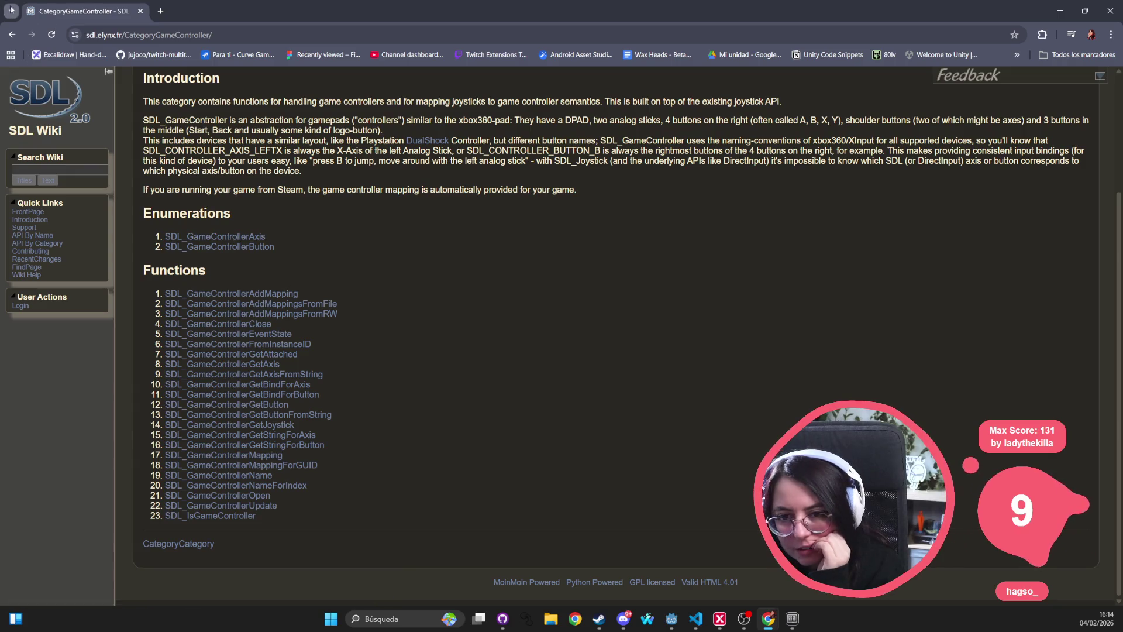
left_click(12, 35)
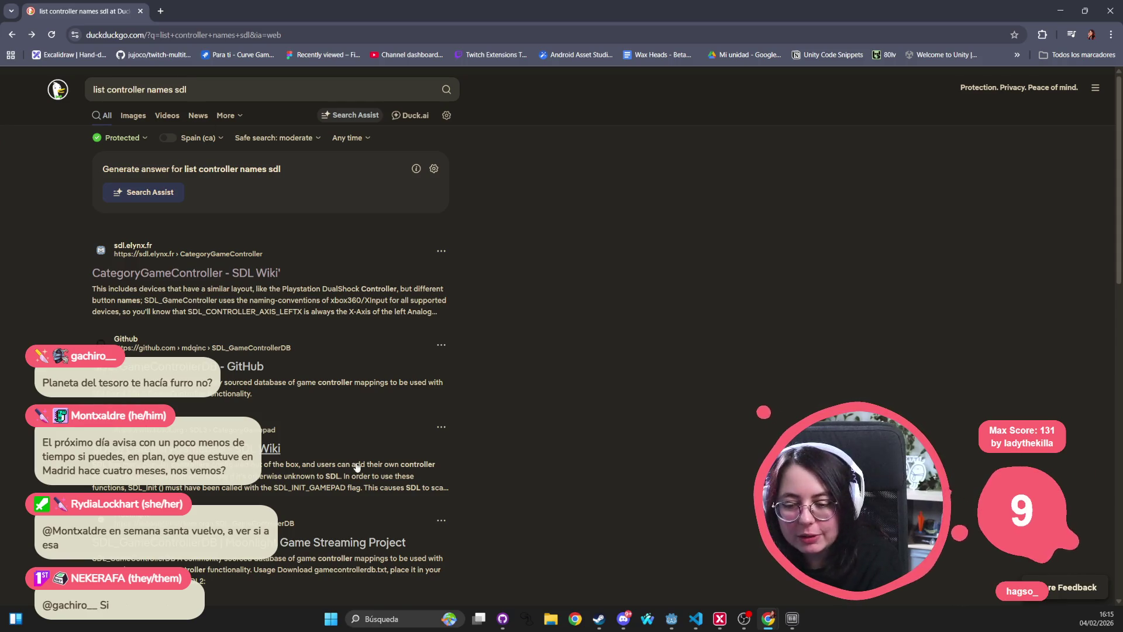
Step: Skim the SDL_GameControllerDB GitHub result and the SDL3 CategoryGamepad wiki page
left_click(229, 367)
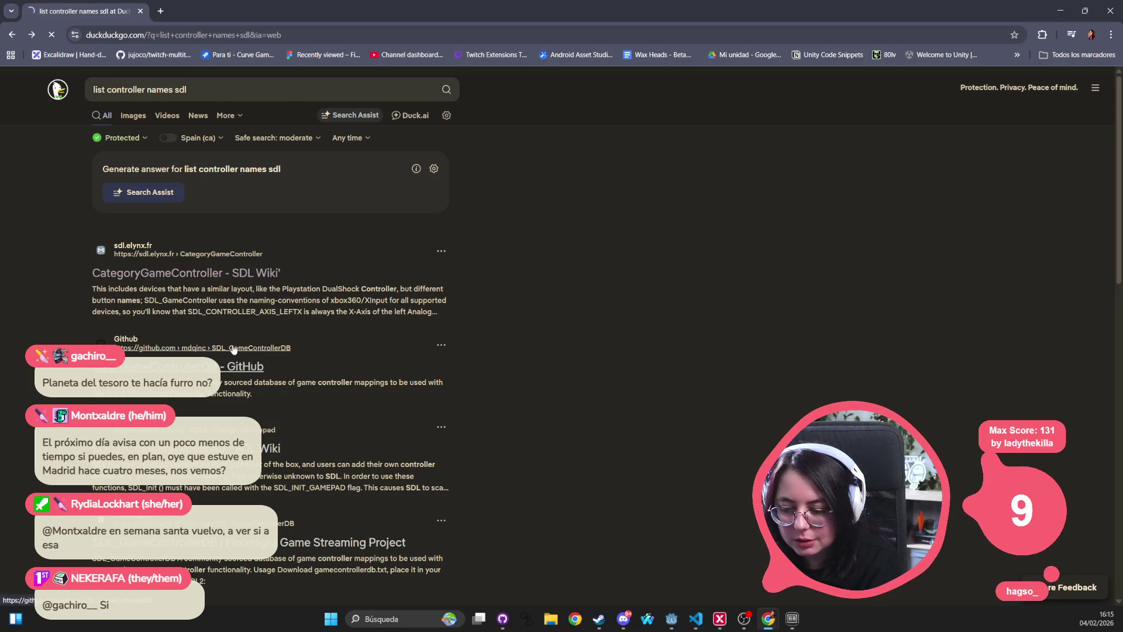
scroll(324, 325, "down", 15)
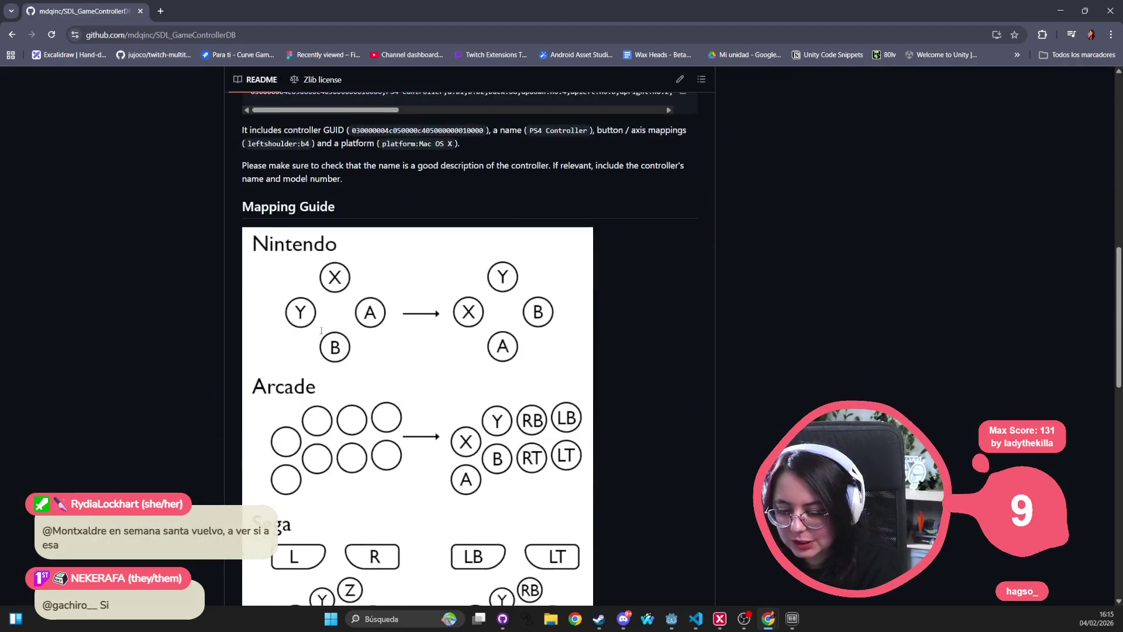
scroll(321, 330, "down", 10)
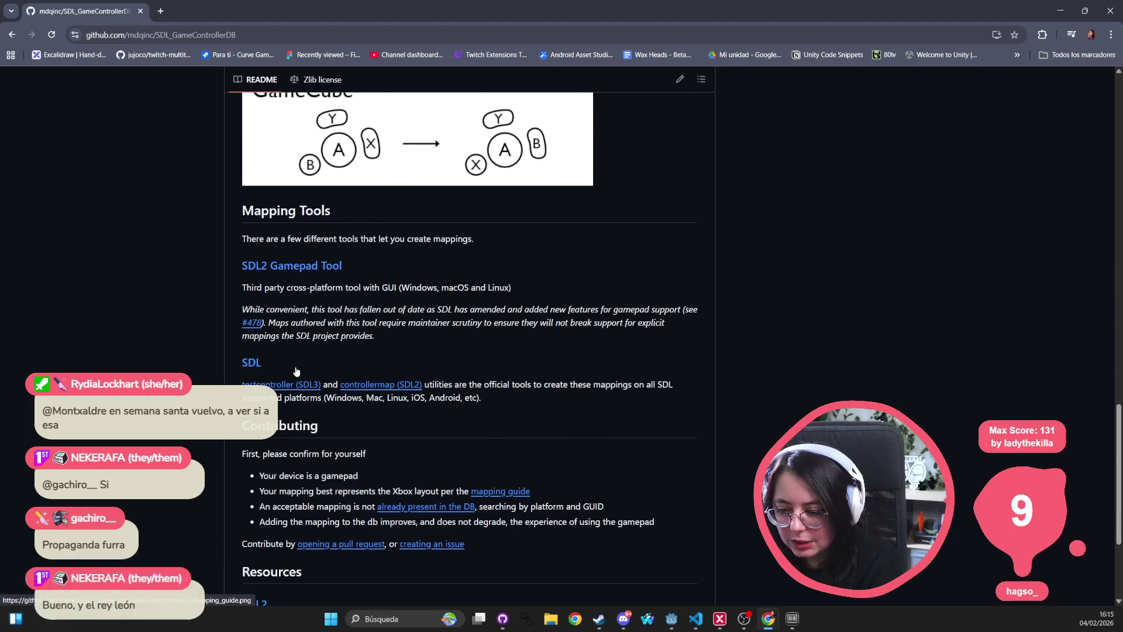
scroll(296, 368, "down", 3)
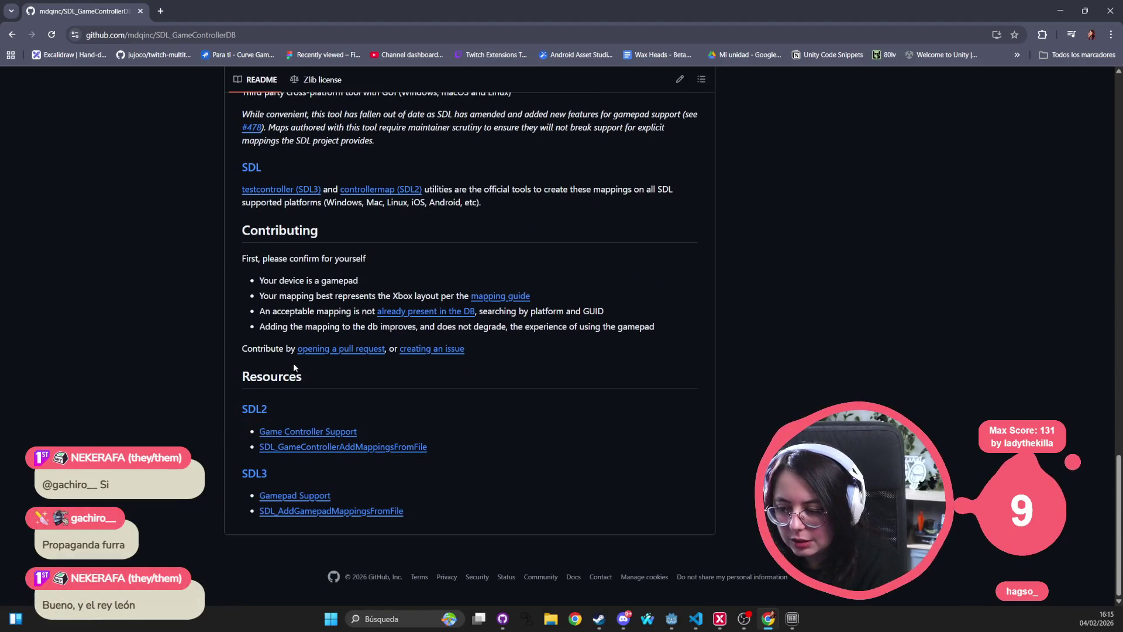
left_click(12, 35)
scroll(234, 386, "down", 1)
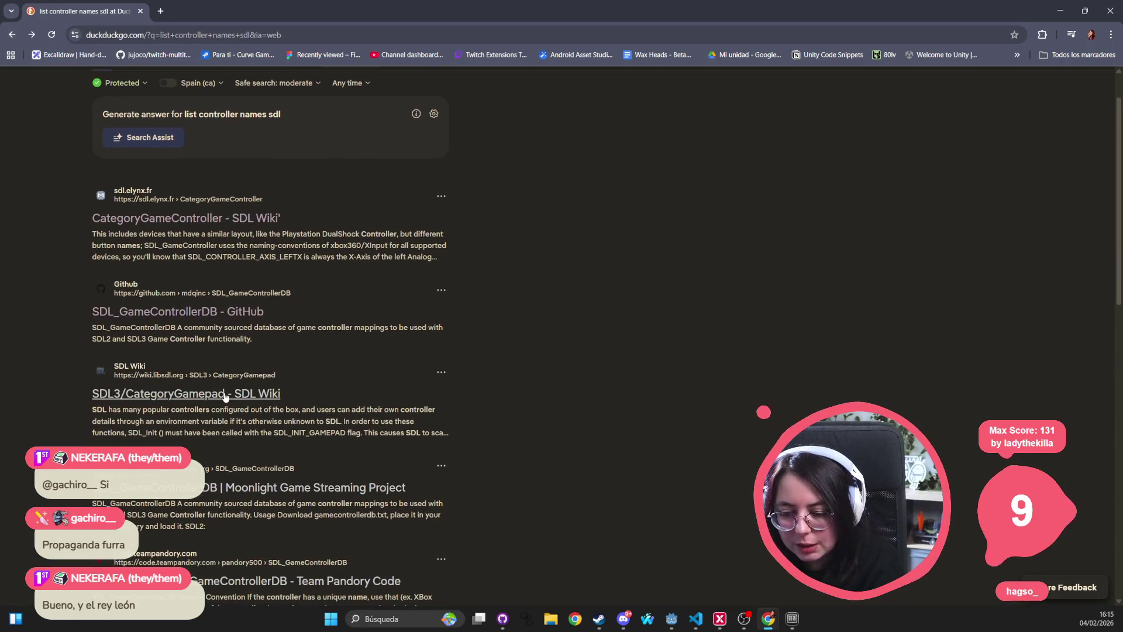
left_click(225, 395)
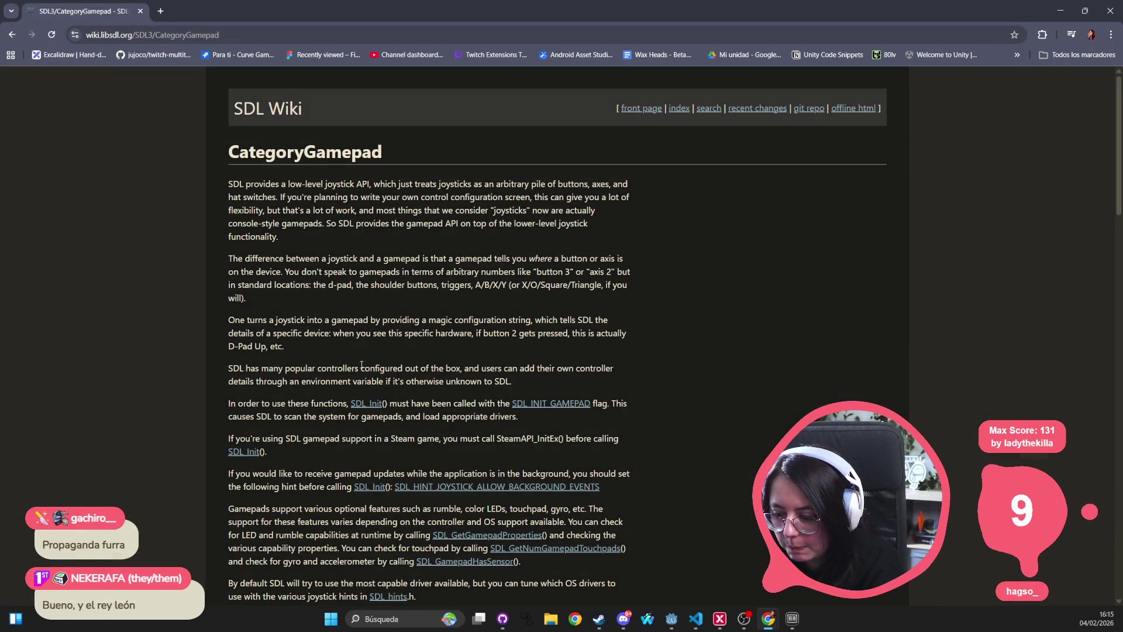
scroll(361, 364, "down", 10)
scroll(358, 366, "down", 12)
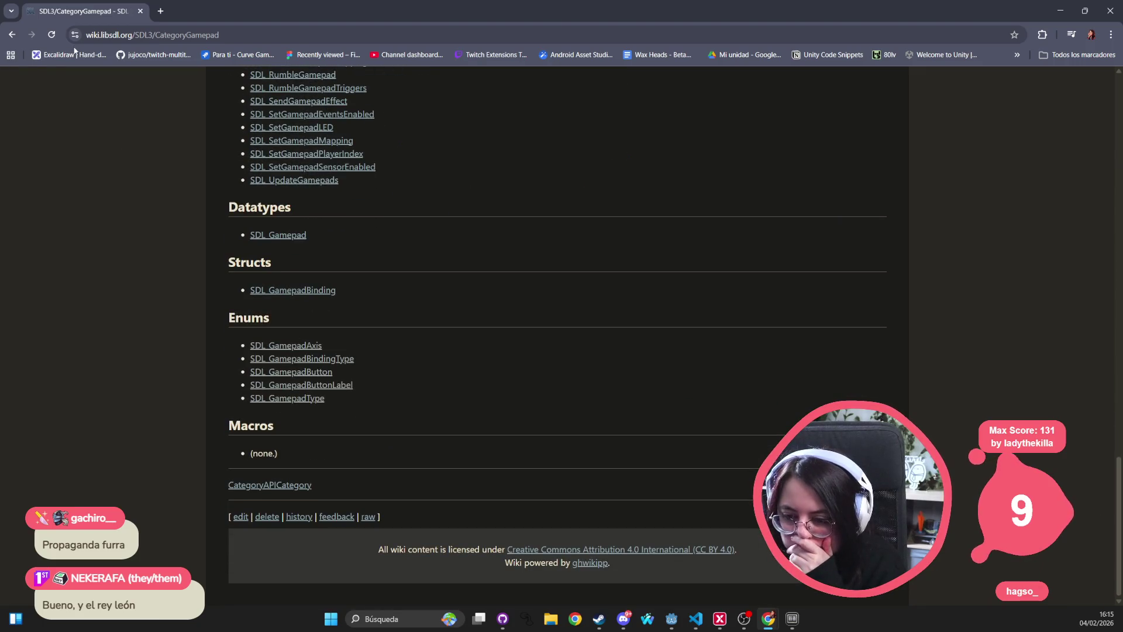
left_click(13, 35)
scroll(296, 397, "down", 2)
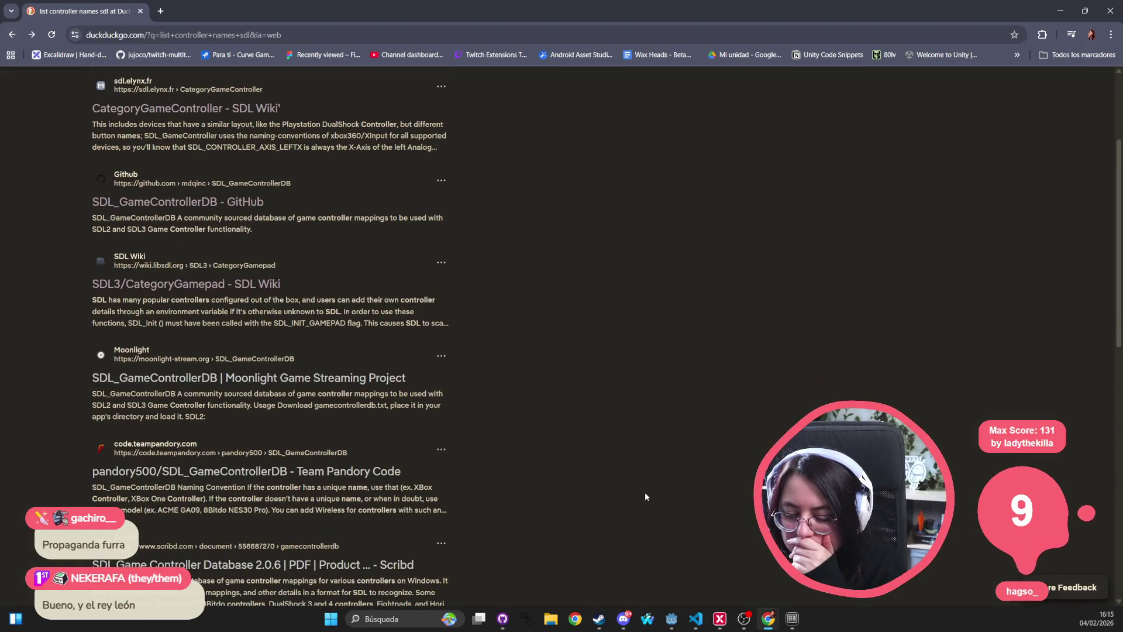
Step: View the mapping_guide.png image from Moonlight's SDL_GameControllerDB, then reach the repository root
left_click(294, 380)
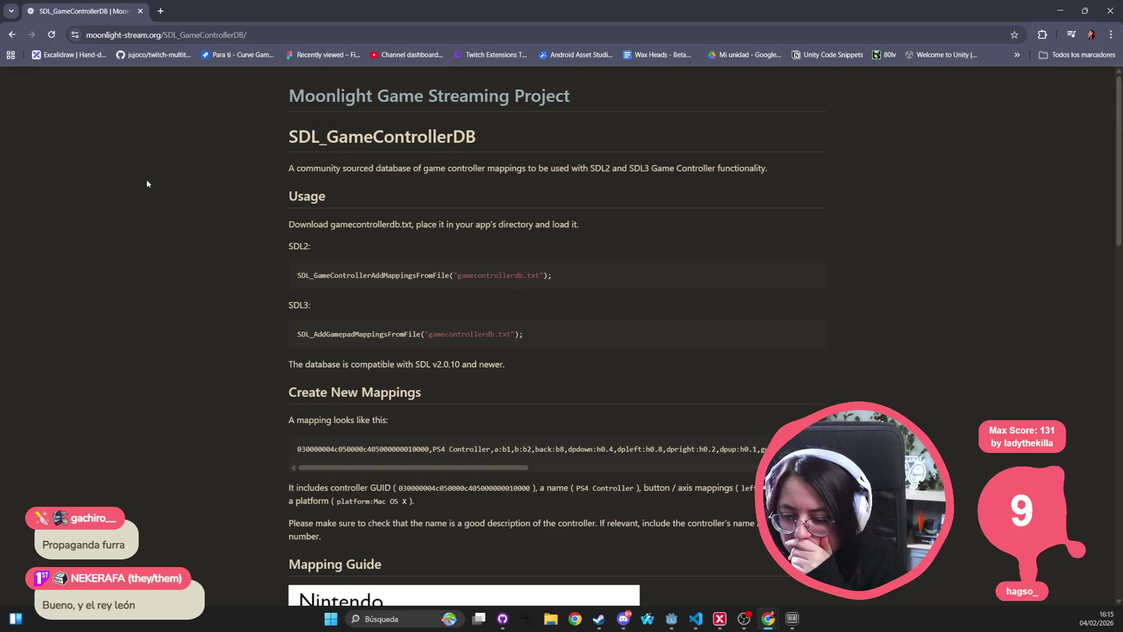
left_click(9, 39)
left_click(31, 36)
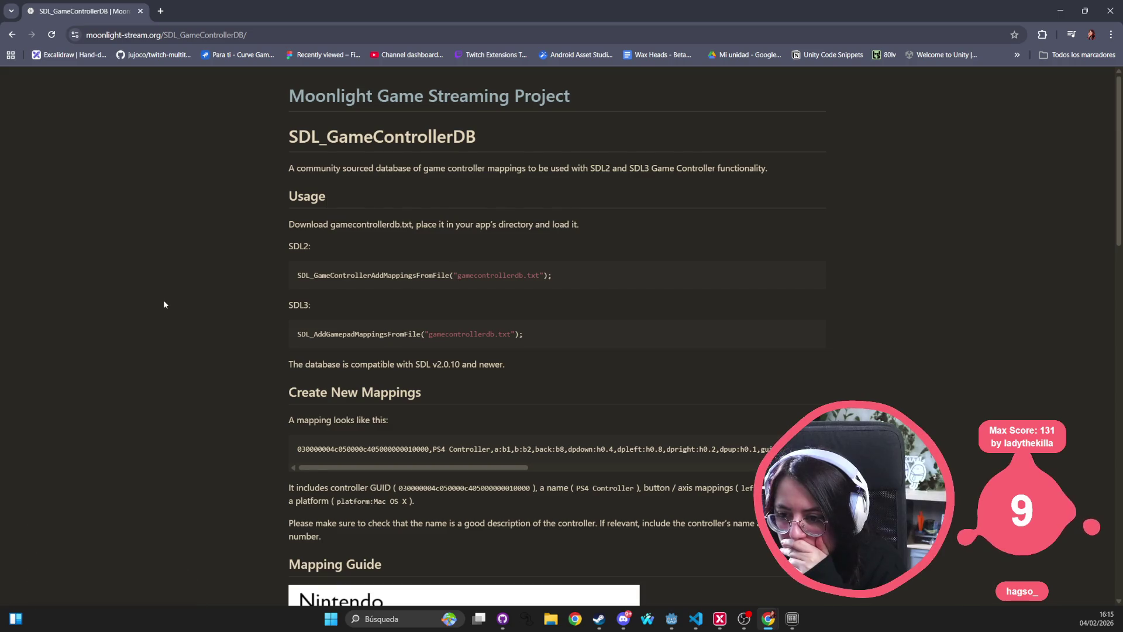
scroll(164, 301, "down", 5)
scroll(164, 300, "down", 10)
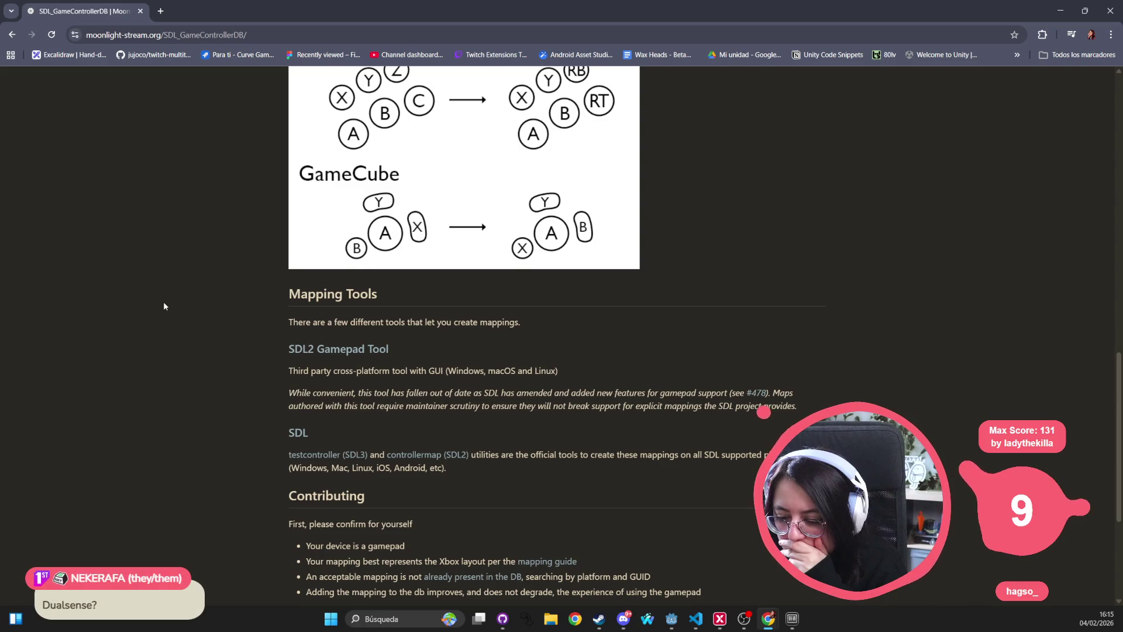
scroll(164, 306, "down", 3)
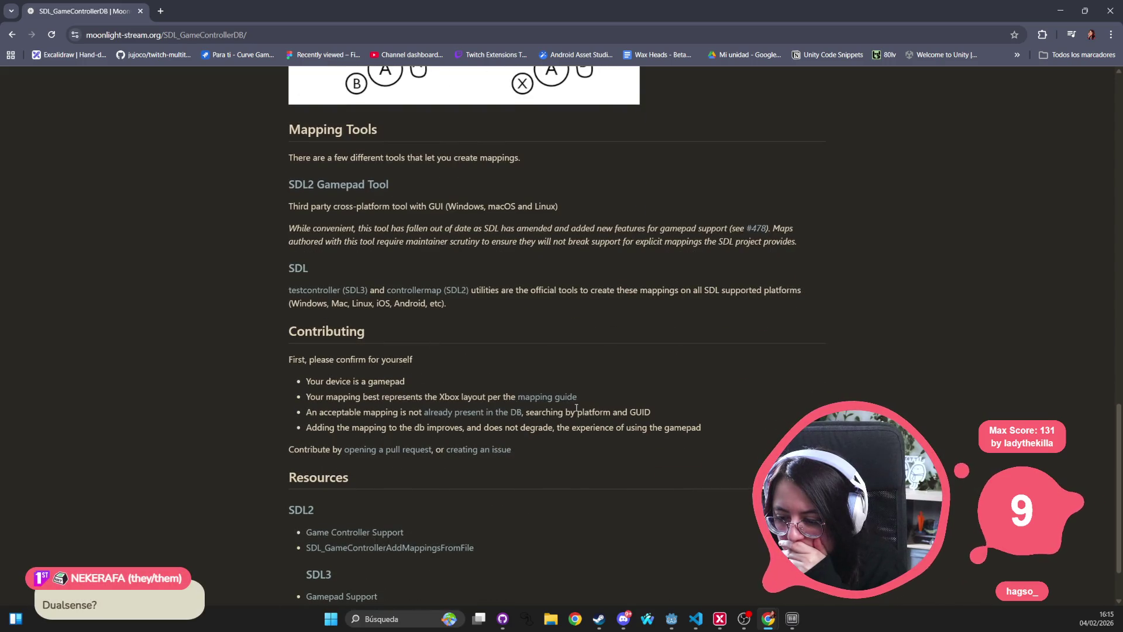
left_click(543, 399)
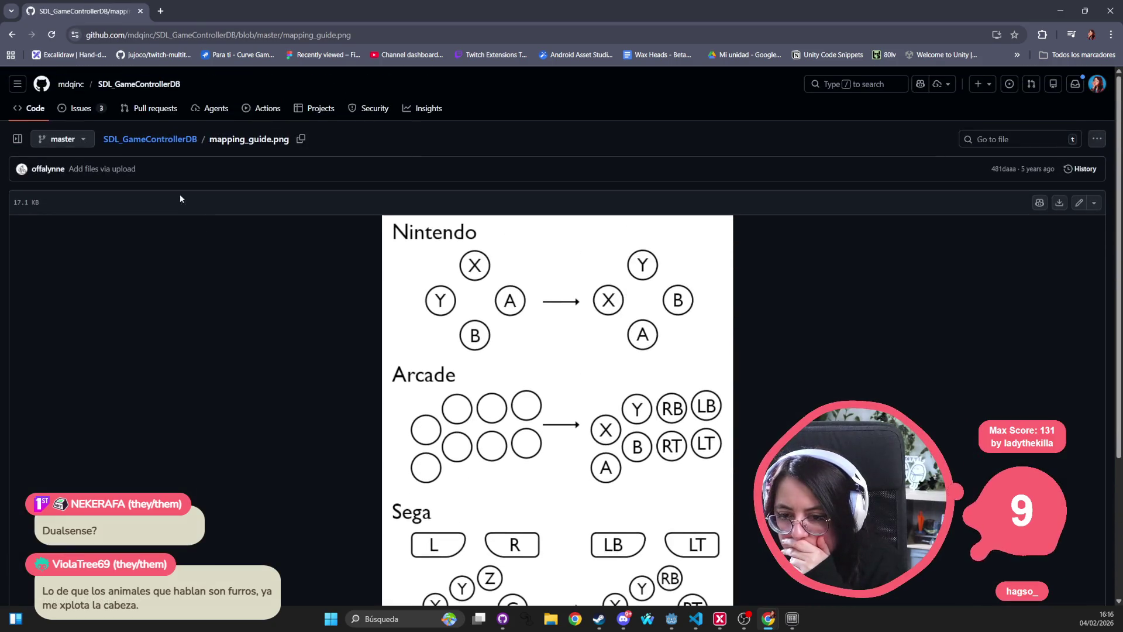
left_click(153, 139)
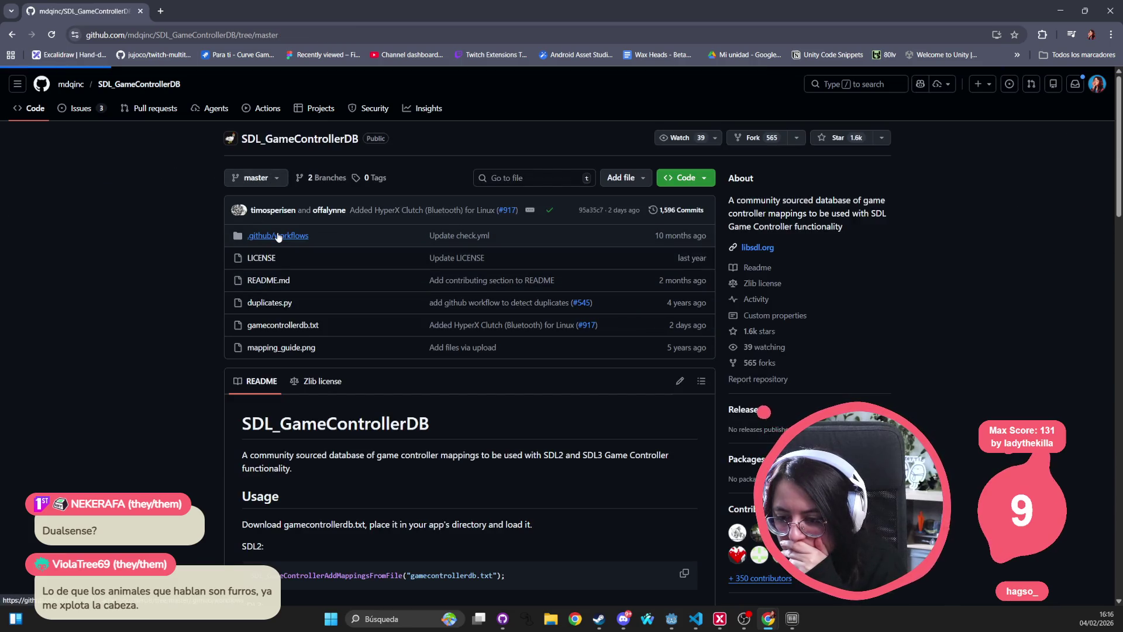
Step: Glance at .github/workflows/check.yml, then open gamecontrollerdb.txt from the file tree
left_click(278, 236)
left_click(214, 247)
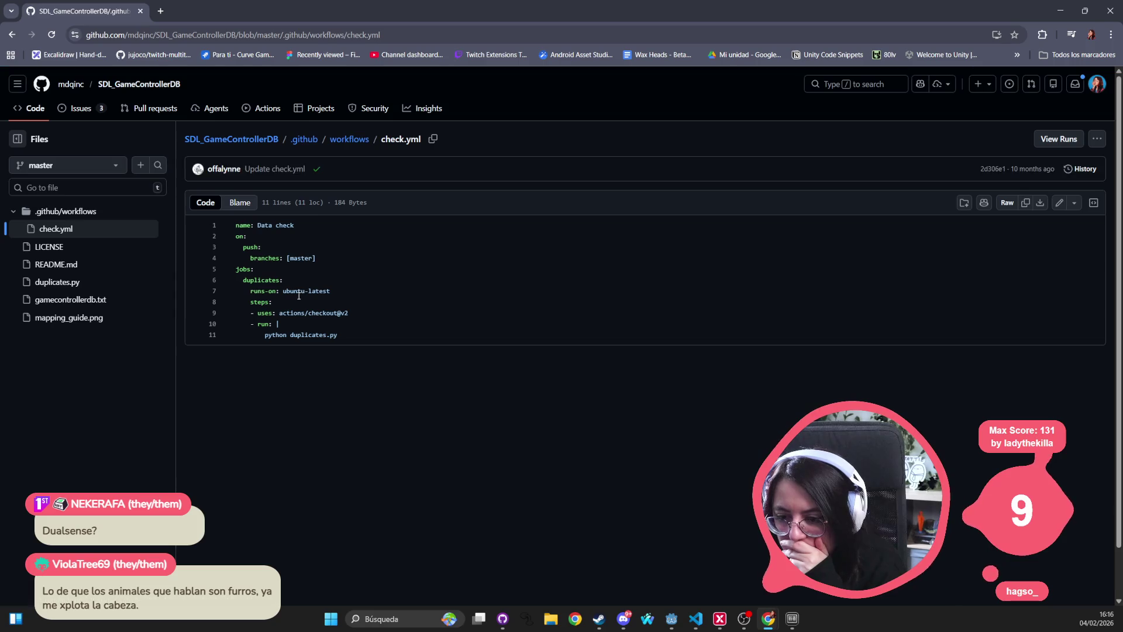
left_click(15, 35)
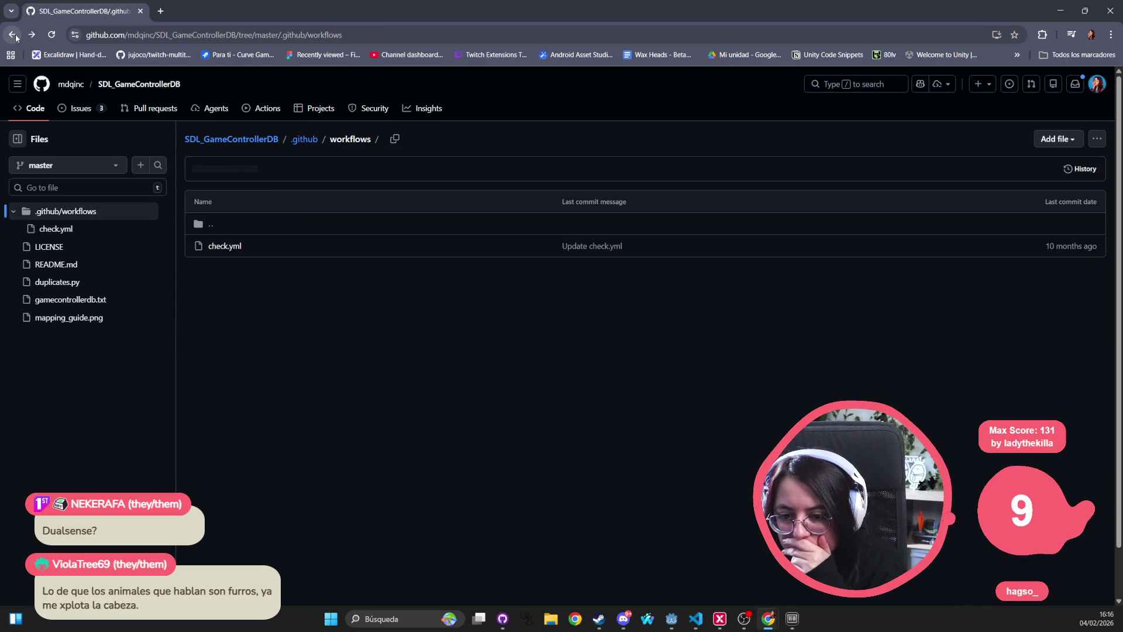
left_click(15, 35)
left_click(32, 35)
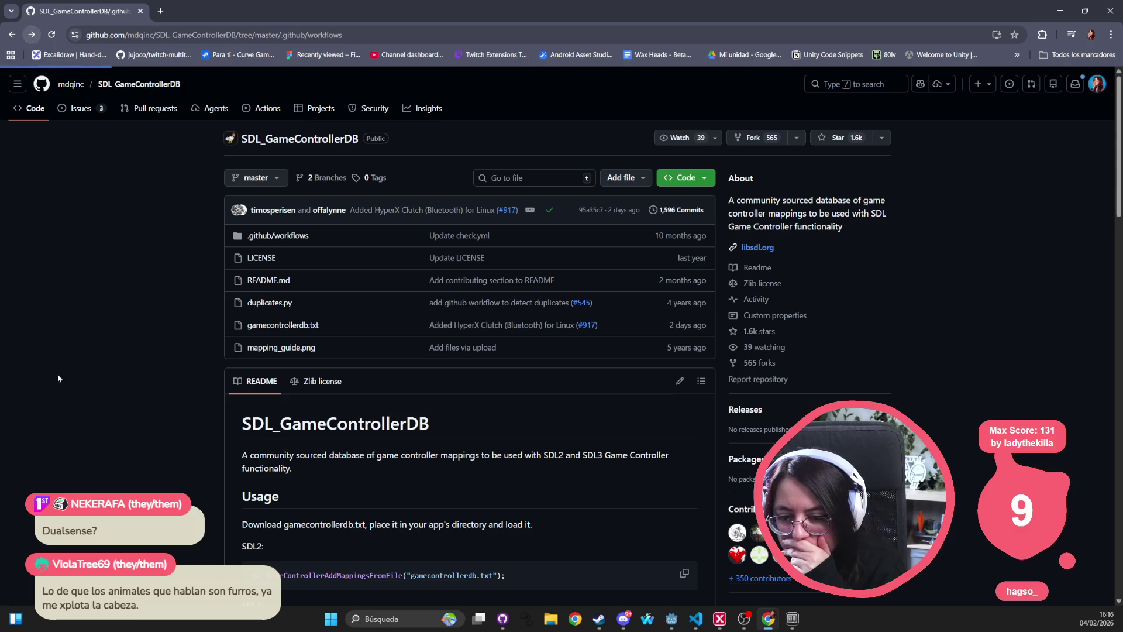
left_click(94, 301)
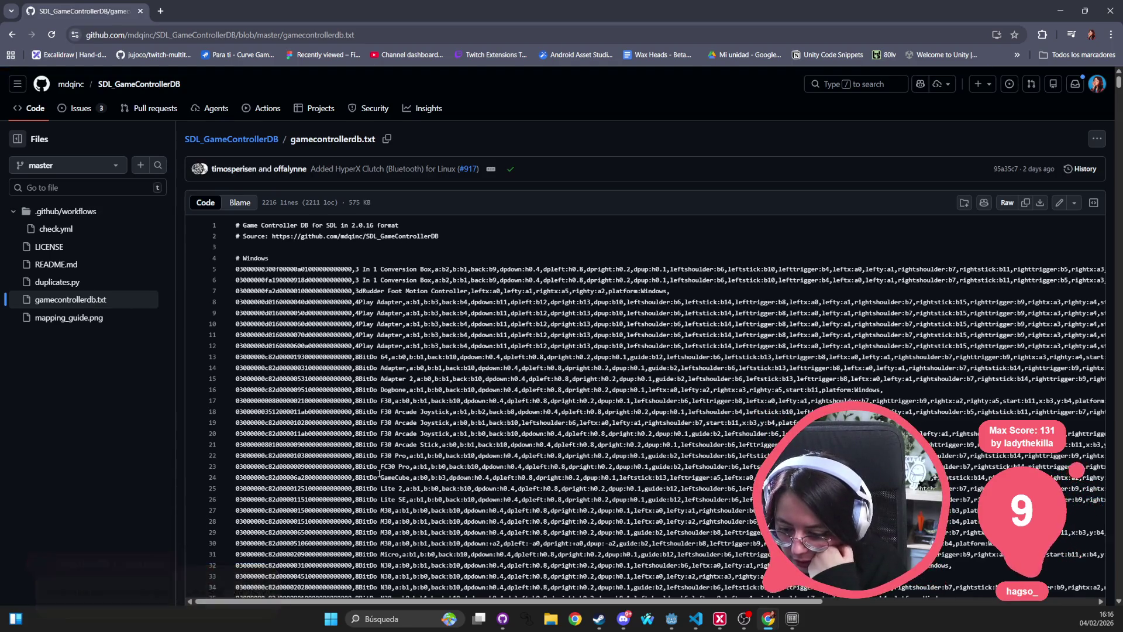
Step: Scroll the Windows mappings from Capcom to NVIDIA, selecting DualForce on line 183
scroll(376, 472, "down", 8)
scroll(376, 473, "down", 12)
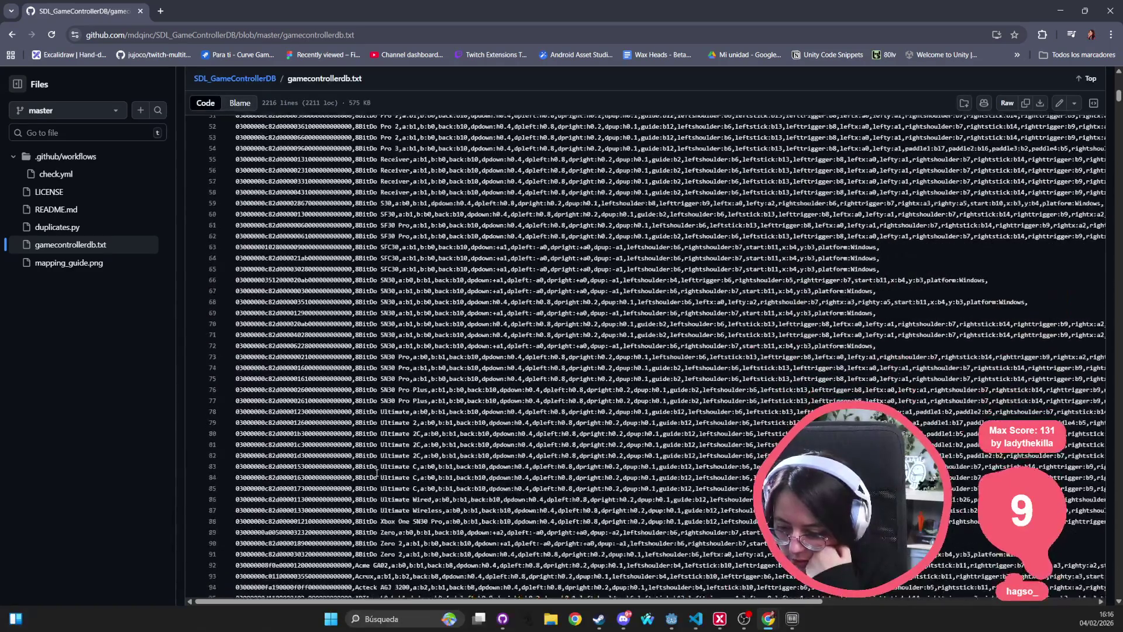
scroll(370, 424, "down", 12)
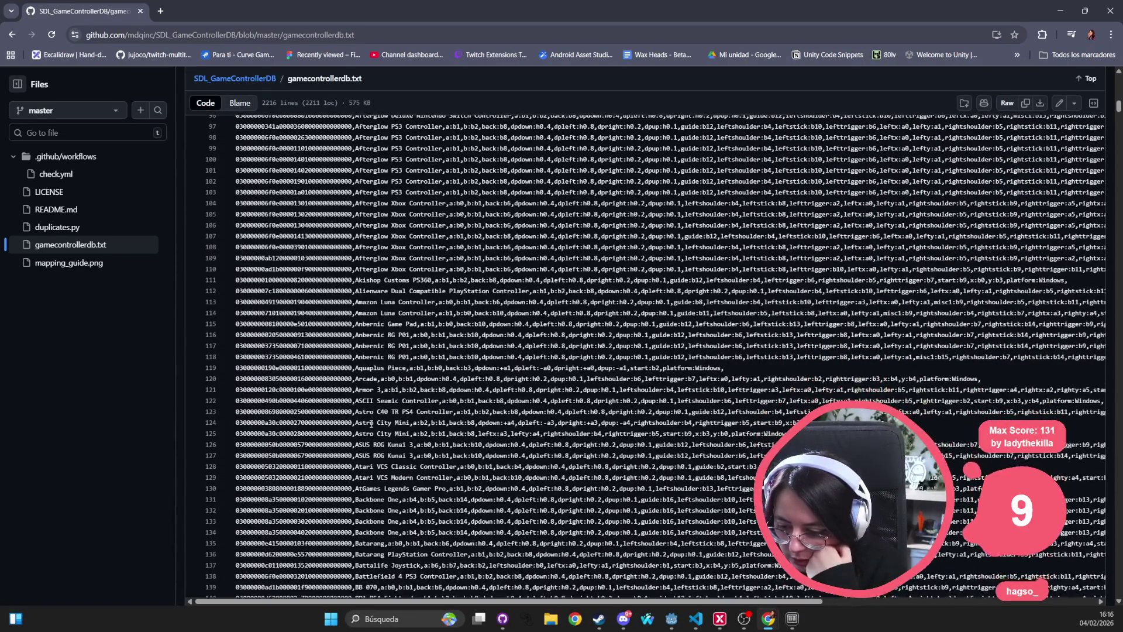
scroll(371, 425, "down", 7)
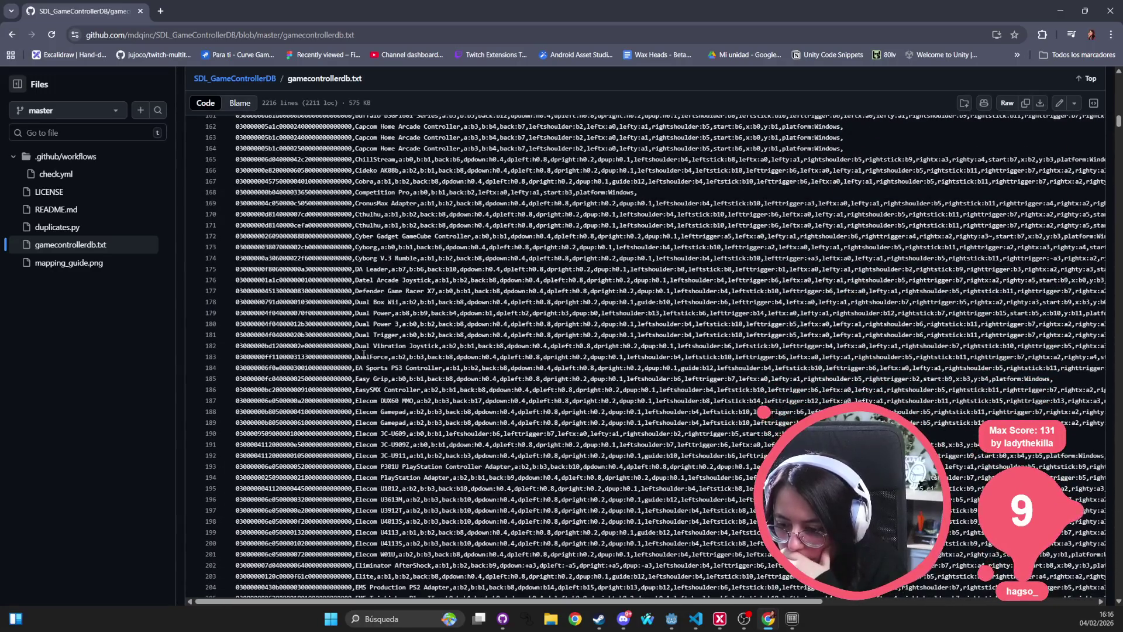
double_click(362, 358)
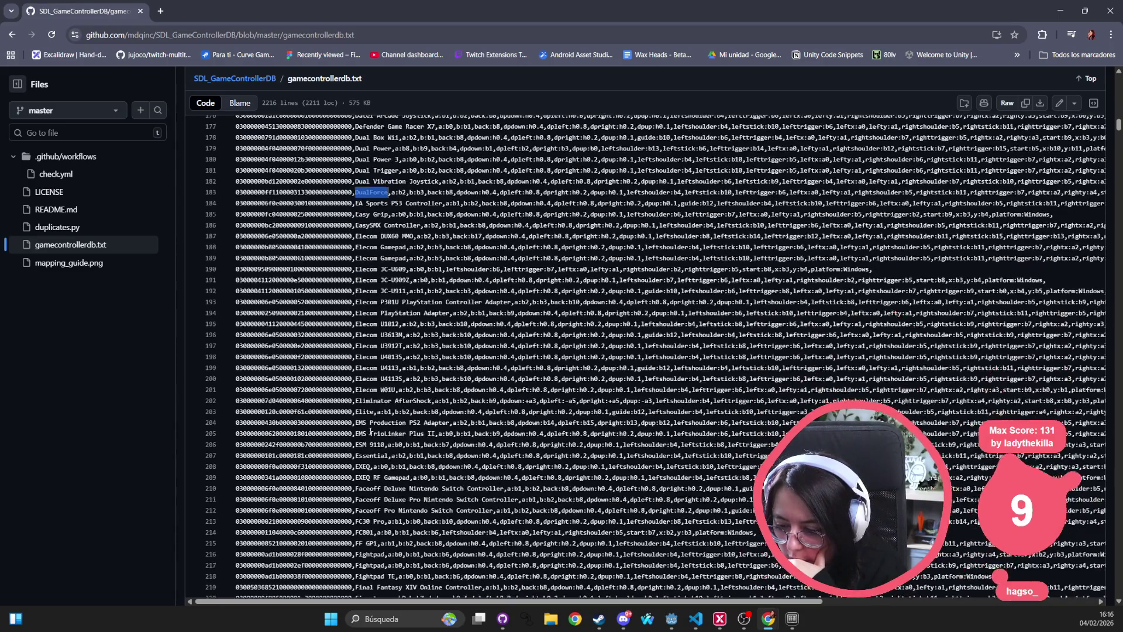
scroll(370, 432, "down", 3)
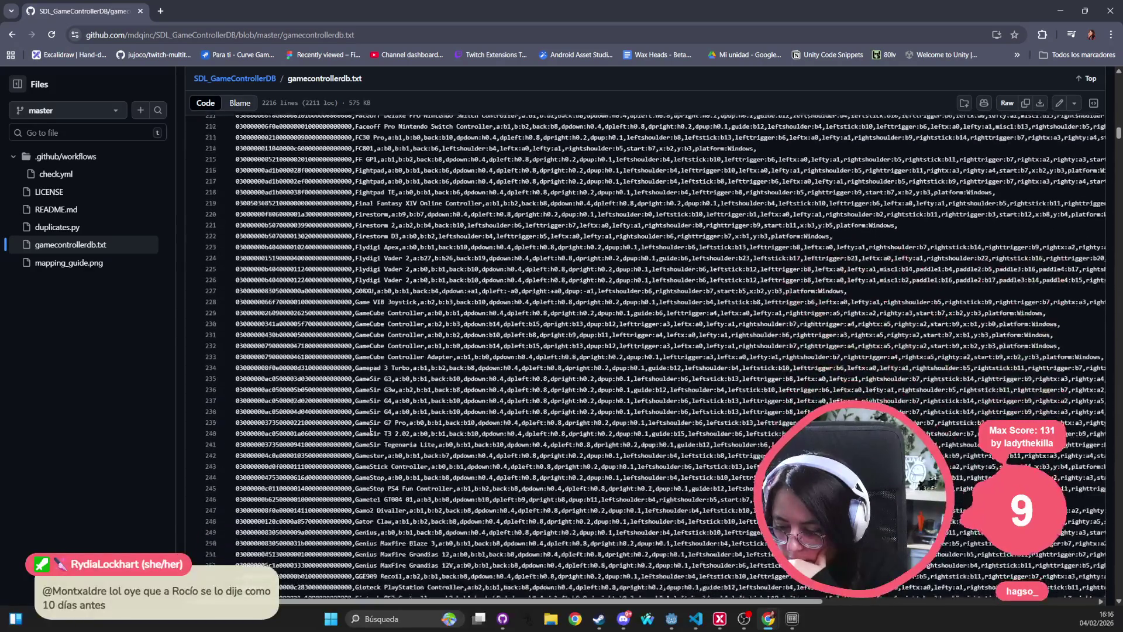
scroll(371, 431, "down", 3)
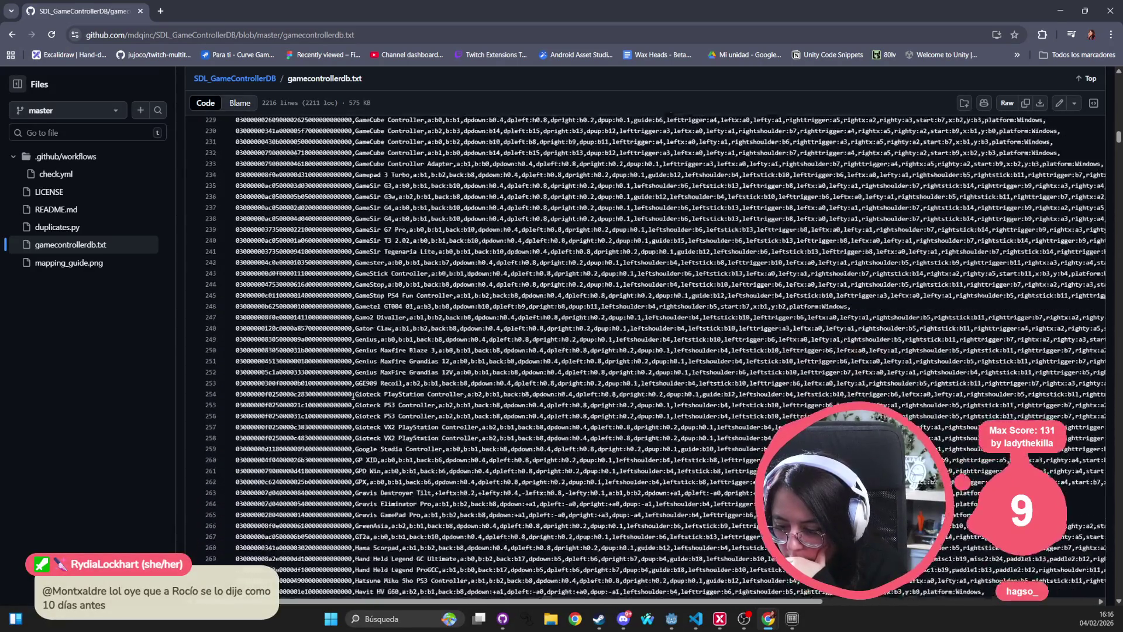
scroll(351, 403, "down", 20)
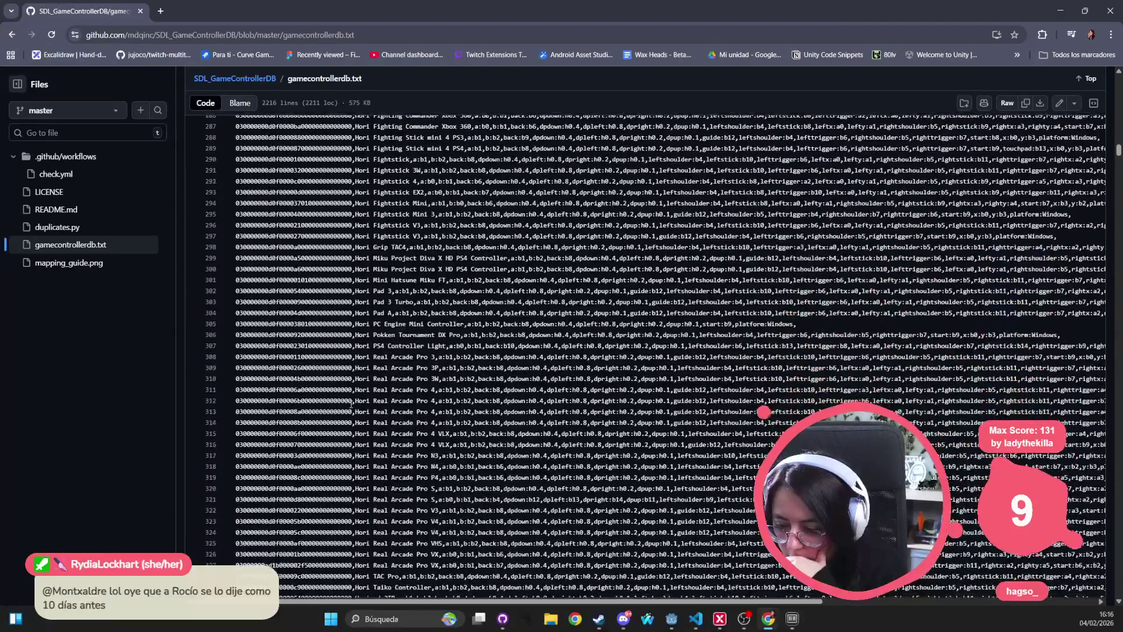
scroll(351, 403, "down", 8)
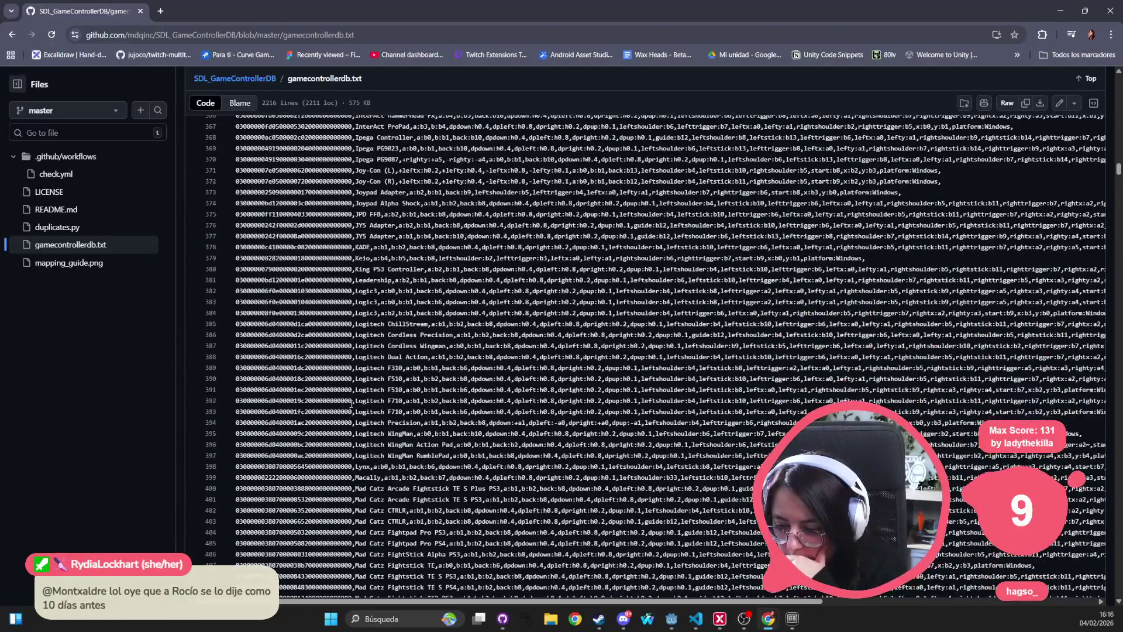
scroll(352, 403, "down", 12)
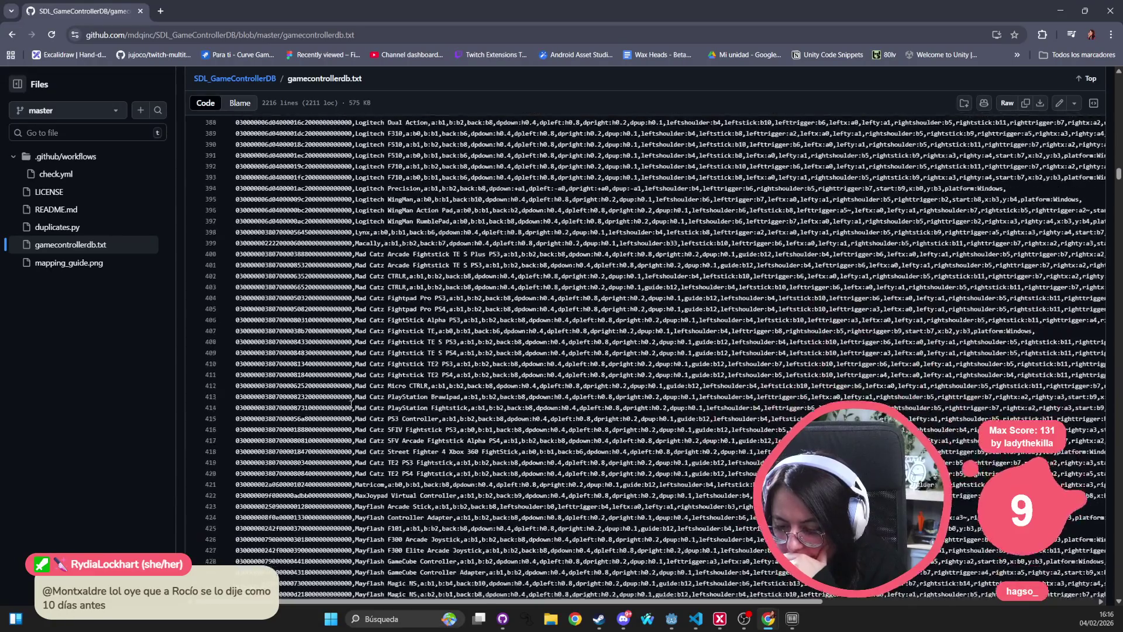
scroll(351, 403, "down", 7)
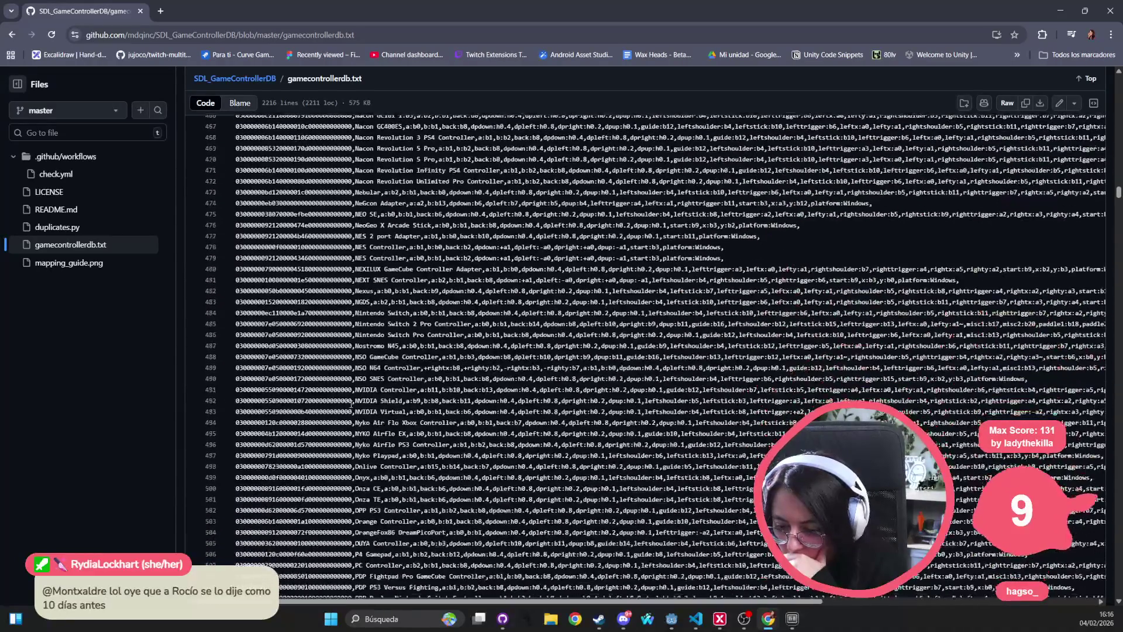
Step: Find 'play' in the file and step through matches to the PlayStation VR2 entries
key("ctrl+f")
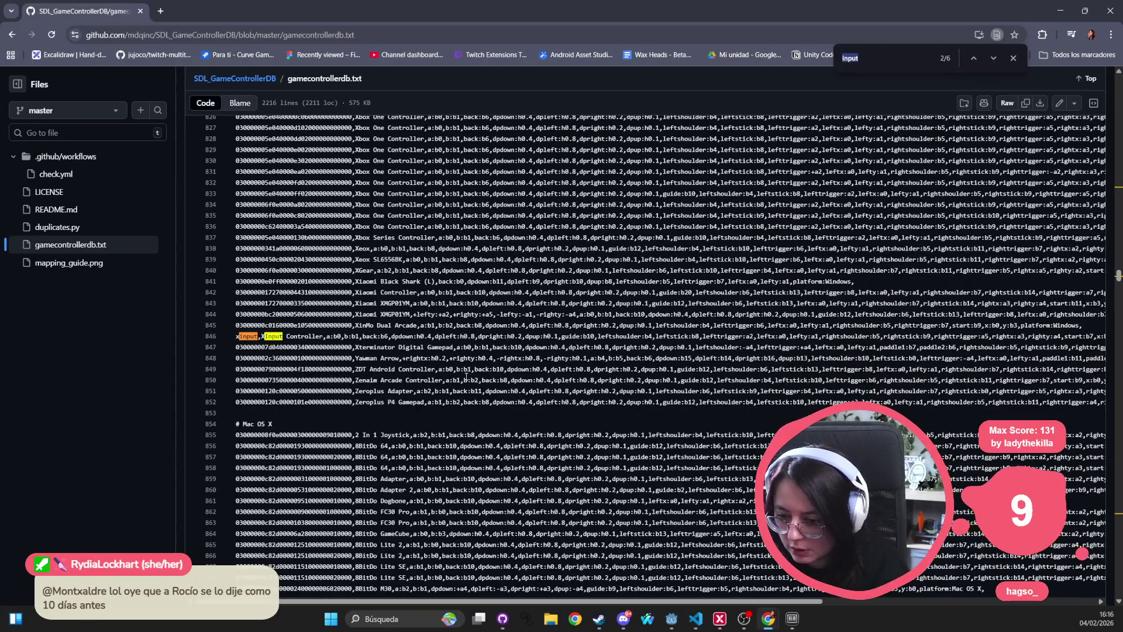
type("op")
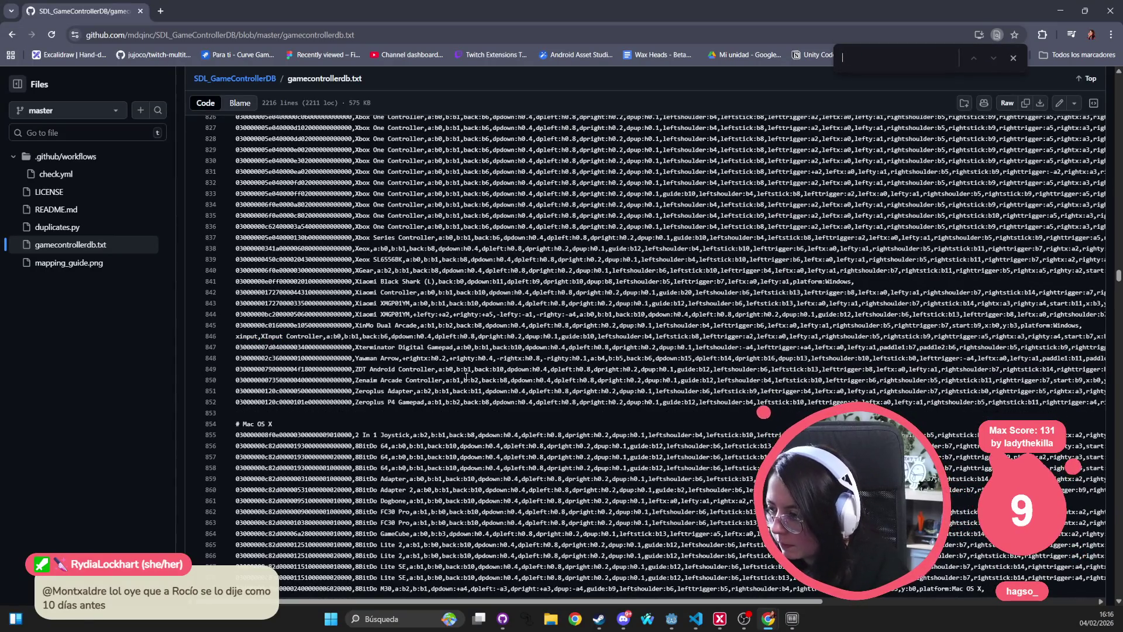
type("y")
key("Return")
key("Return")
key("Return")
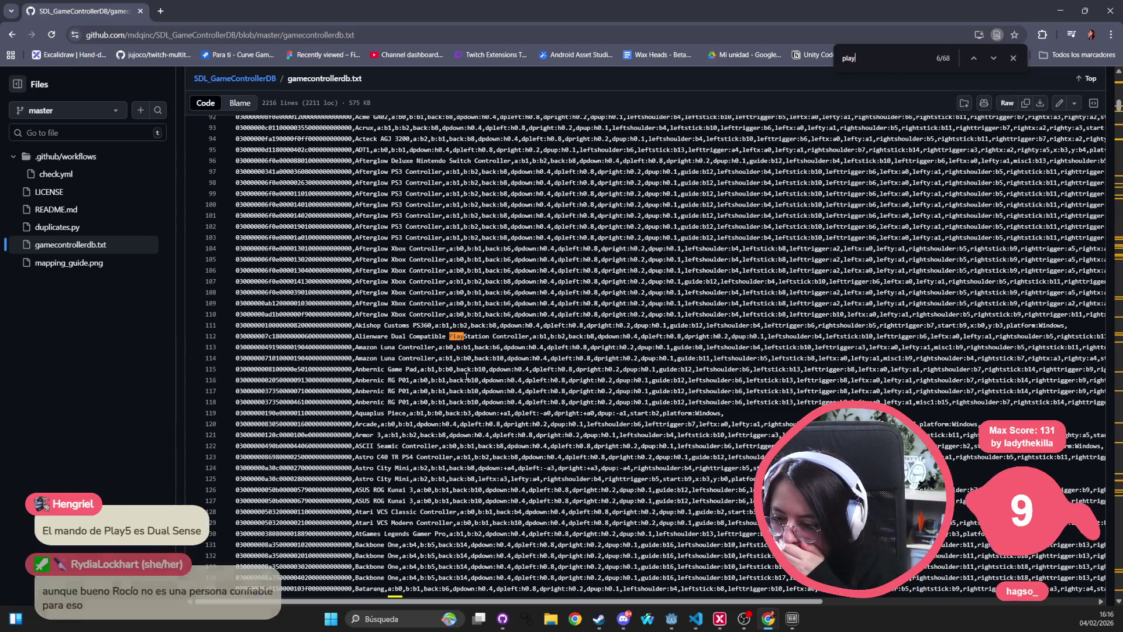
key("Return")
key("Return")
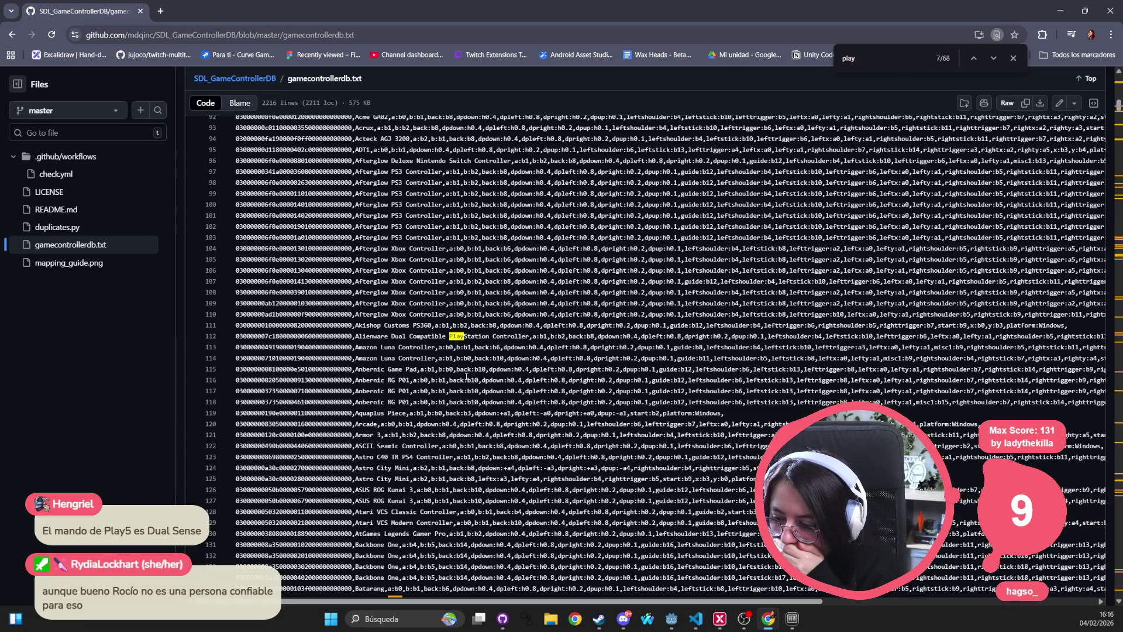
key("Return")
key("Return")
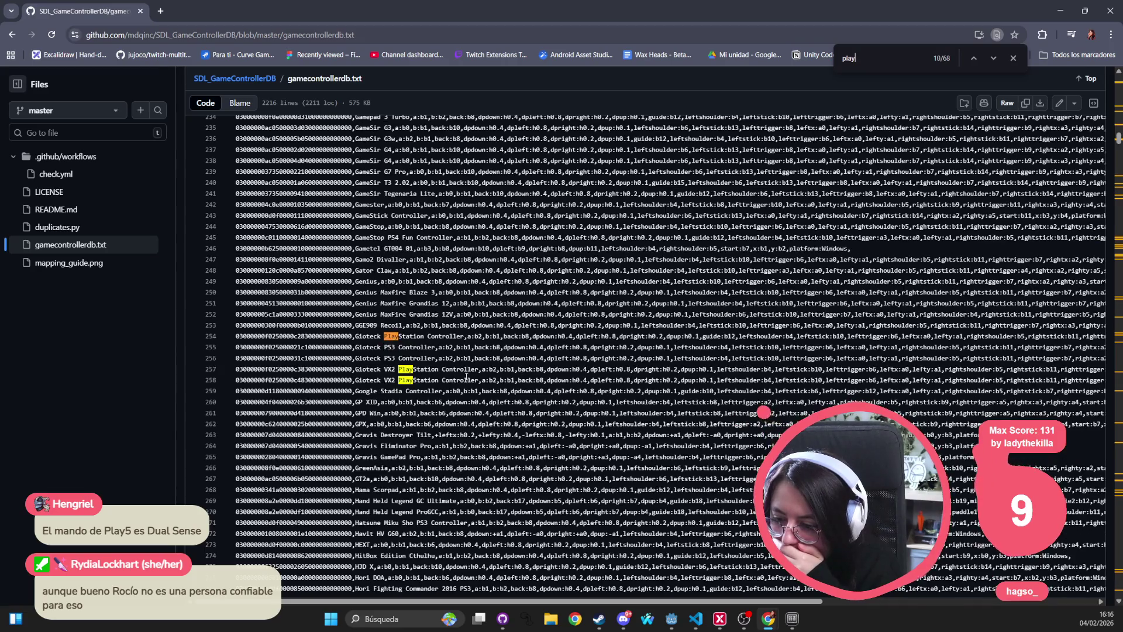
key("Return")
key("Return")
key("Return")
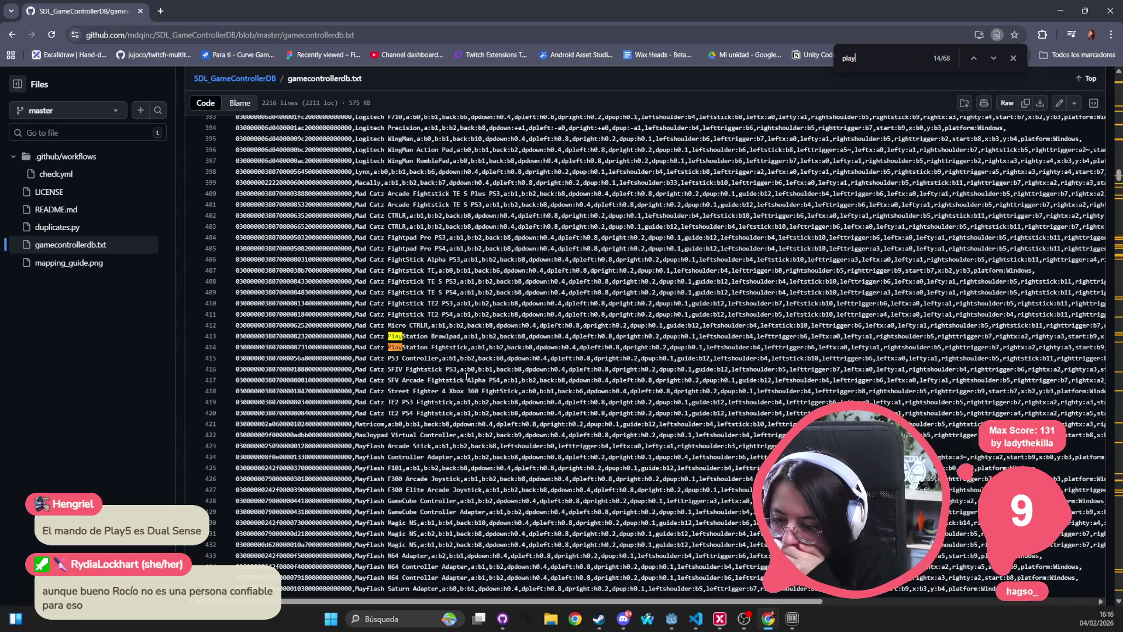
key("Return")
key("Return")
key("Return")
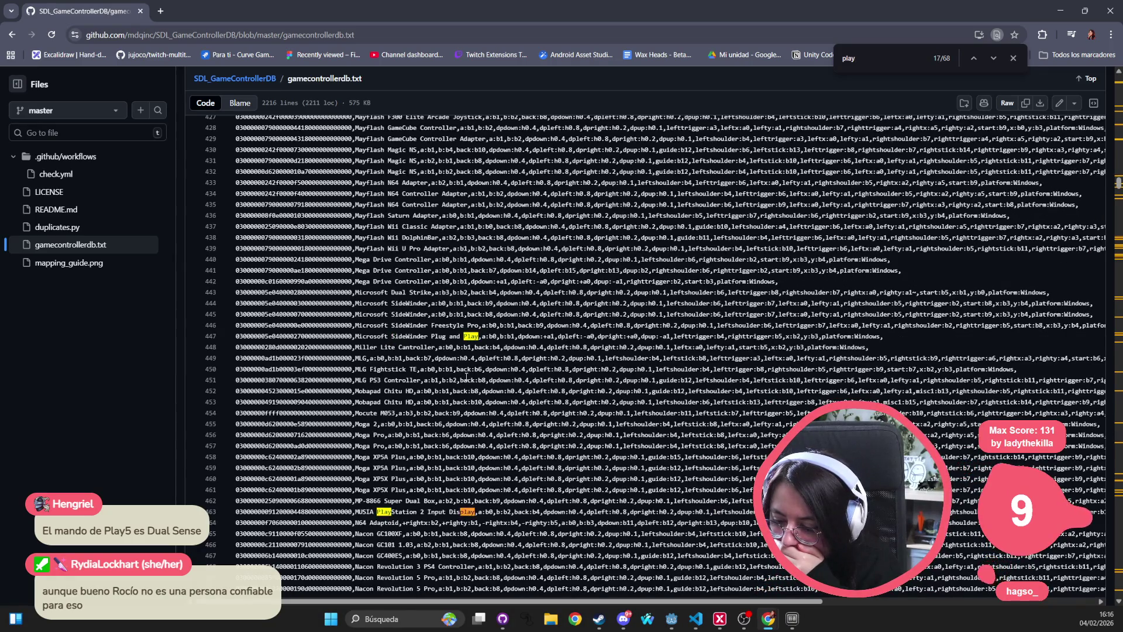
key("Return")
key("Return")
key("Return")
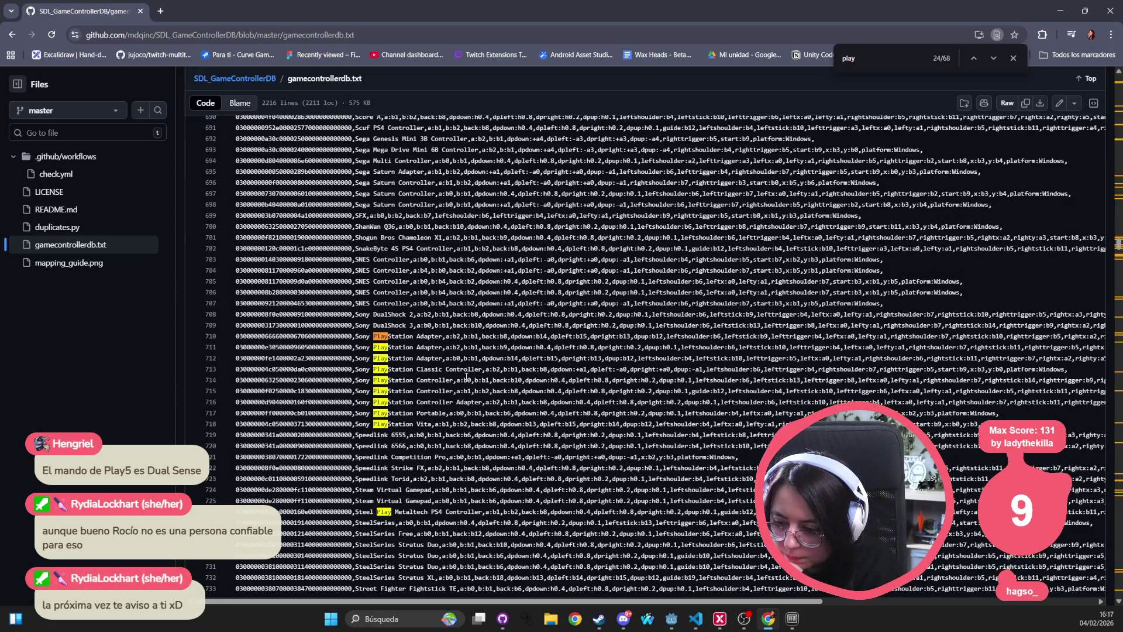
key("Return")
key("Return")
key("Return")
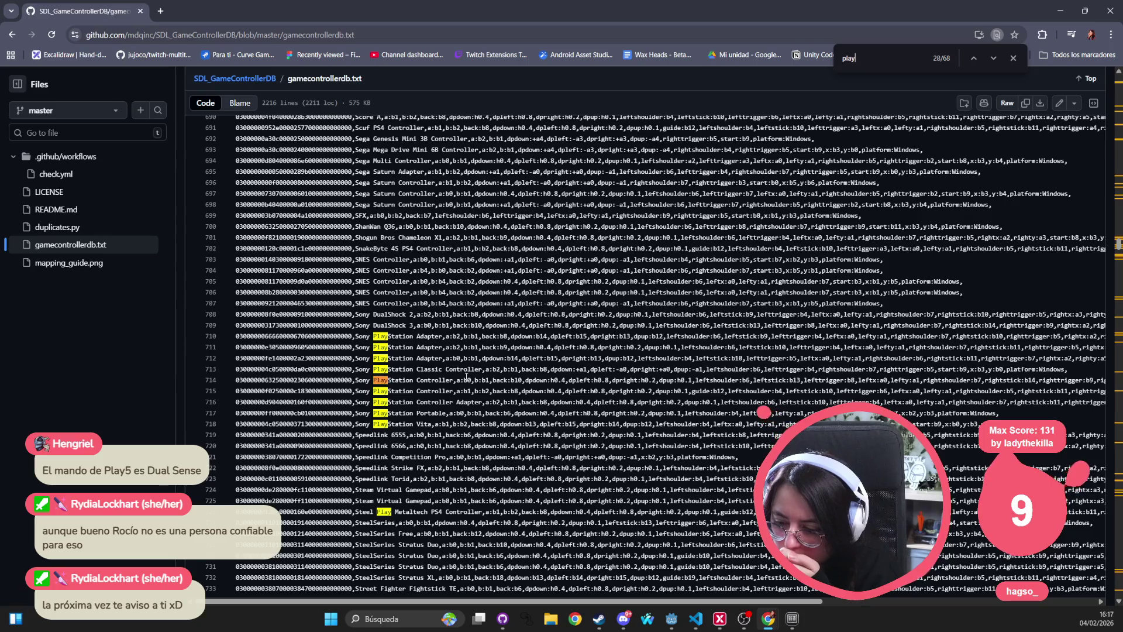
key("Return")
key("Return")
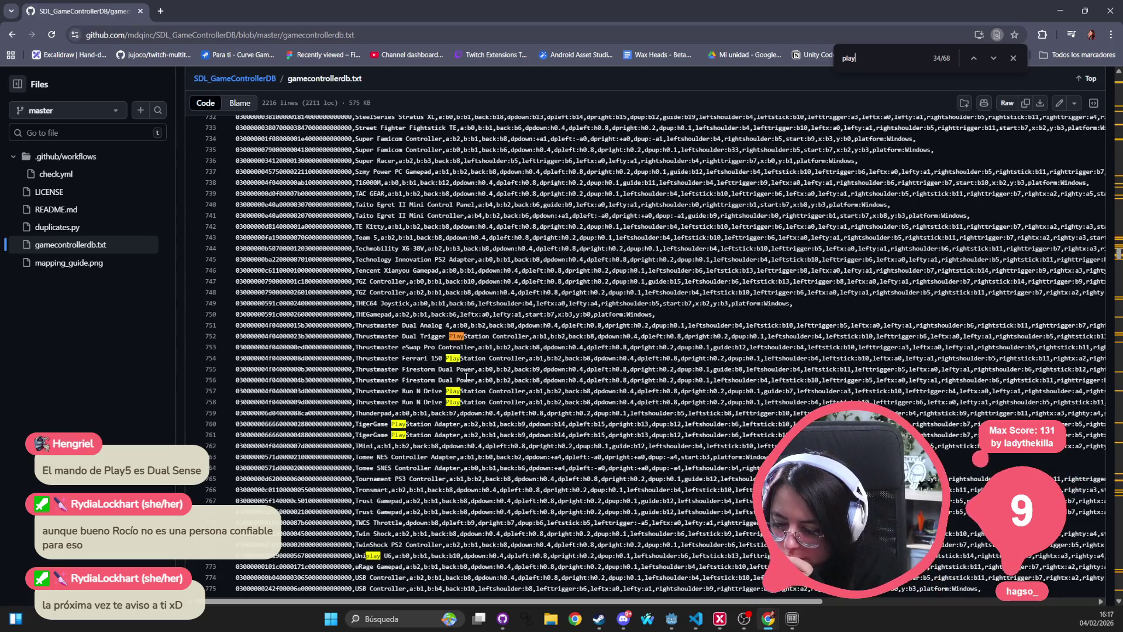
key("Return")
key("Return")
key("Return")
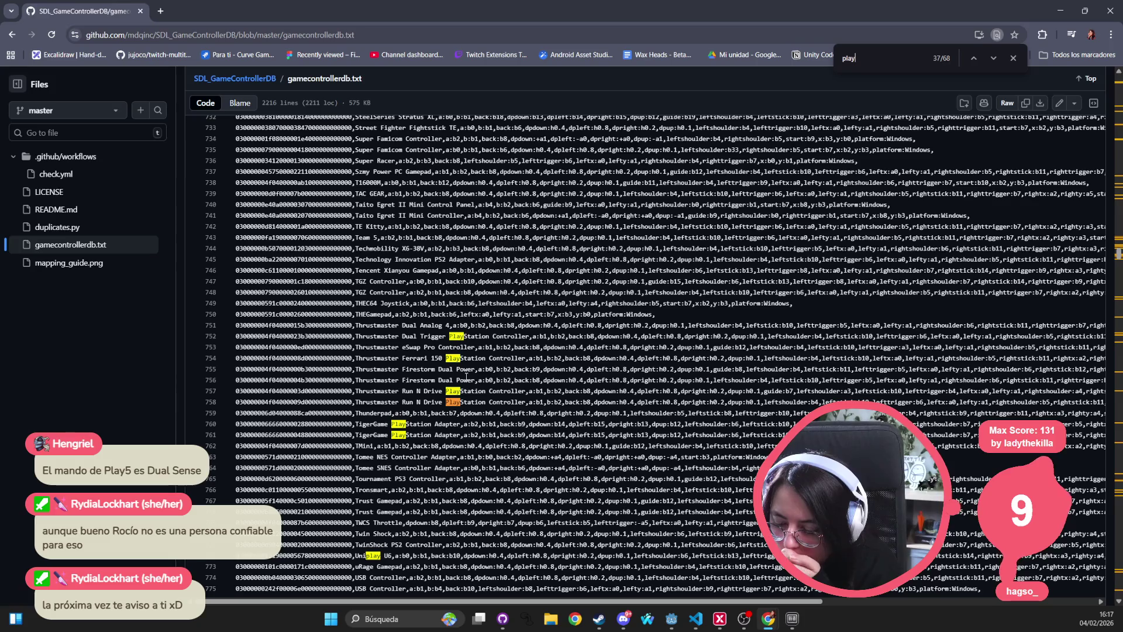
key("Return")
key("Return")
key("Return")
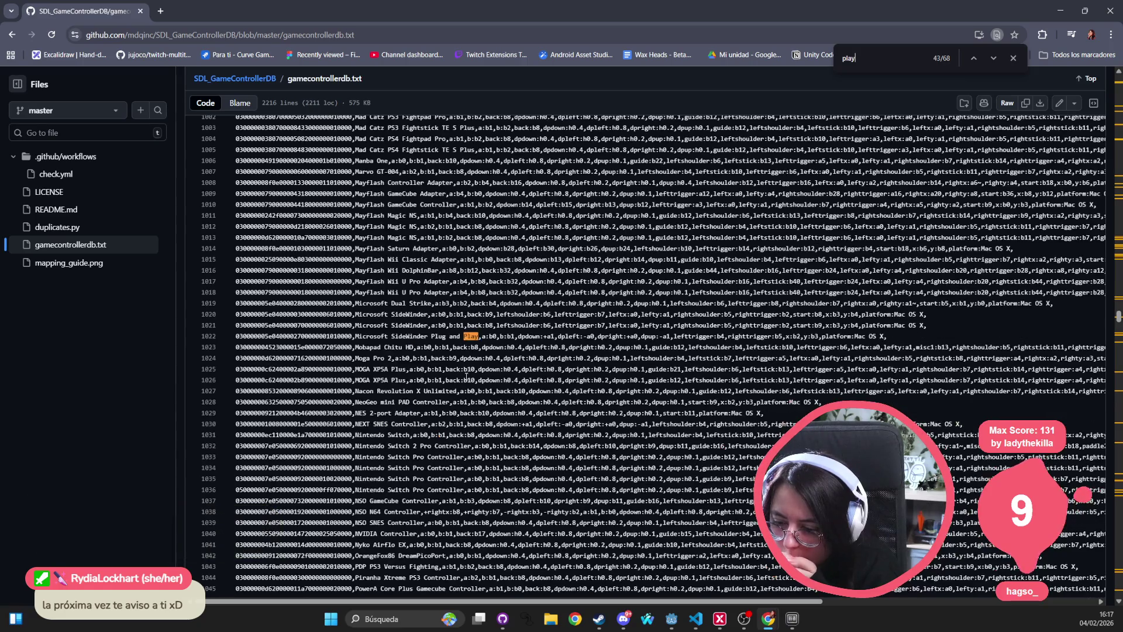
key("Return")
key("Return")
key("Return")
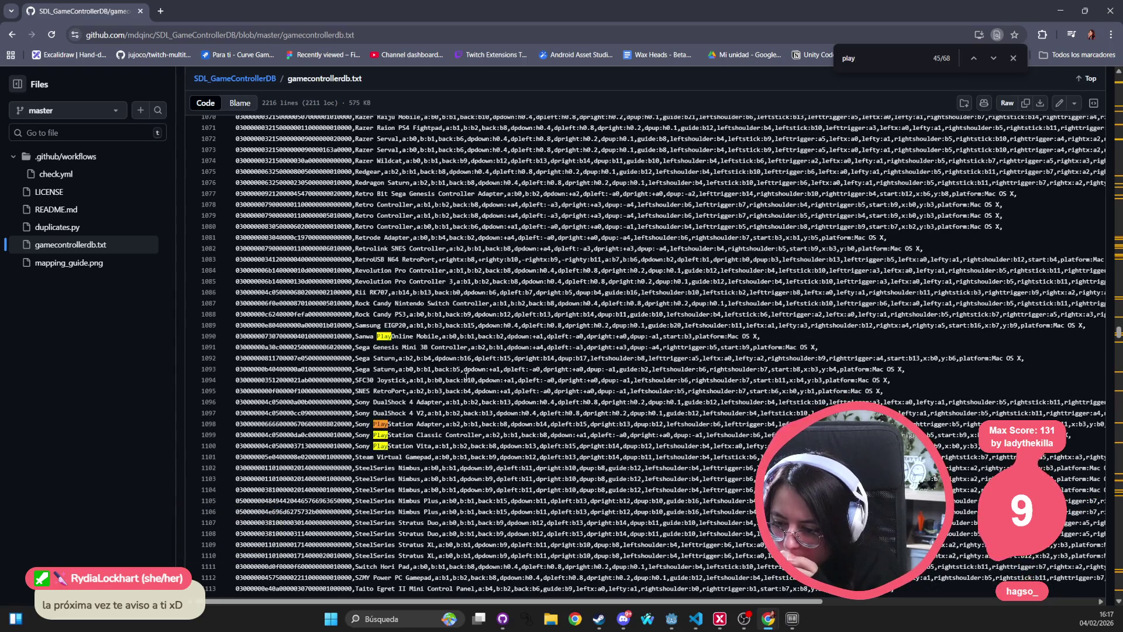
key("Return")
key("Return")
key("Return")
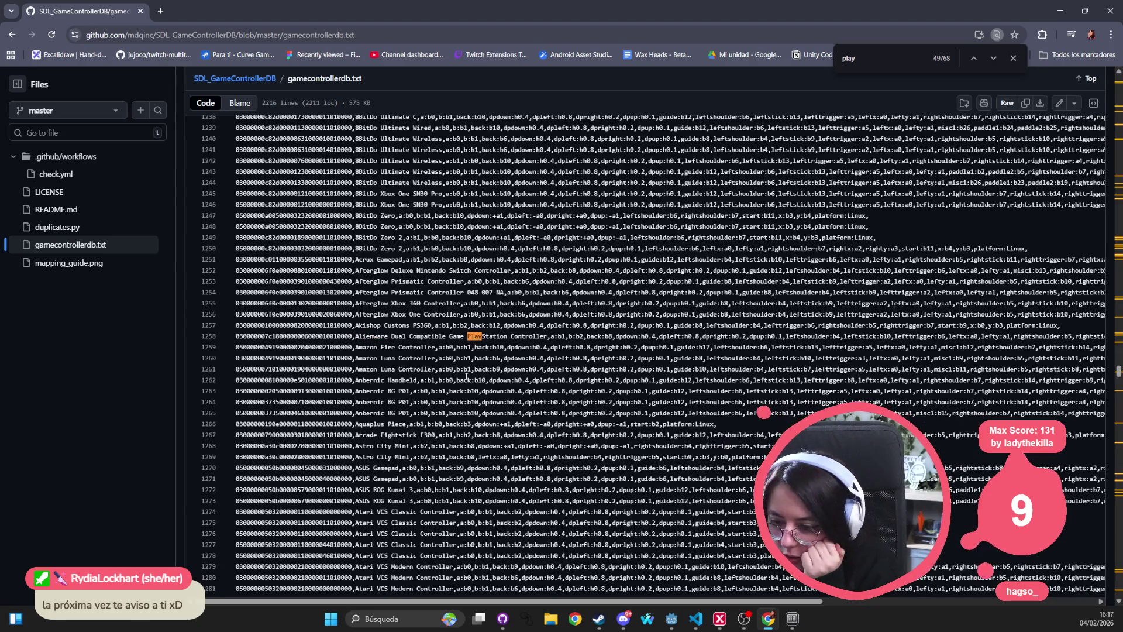
key("Return")
key("Return")
key("Return")
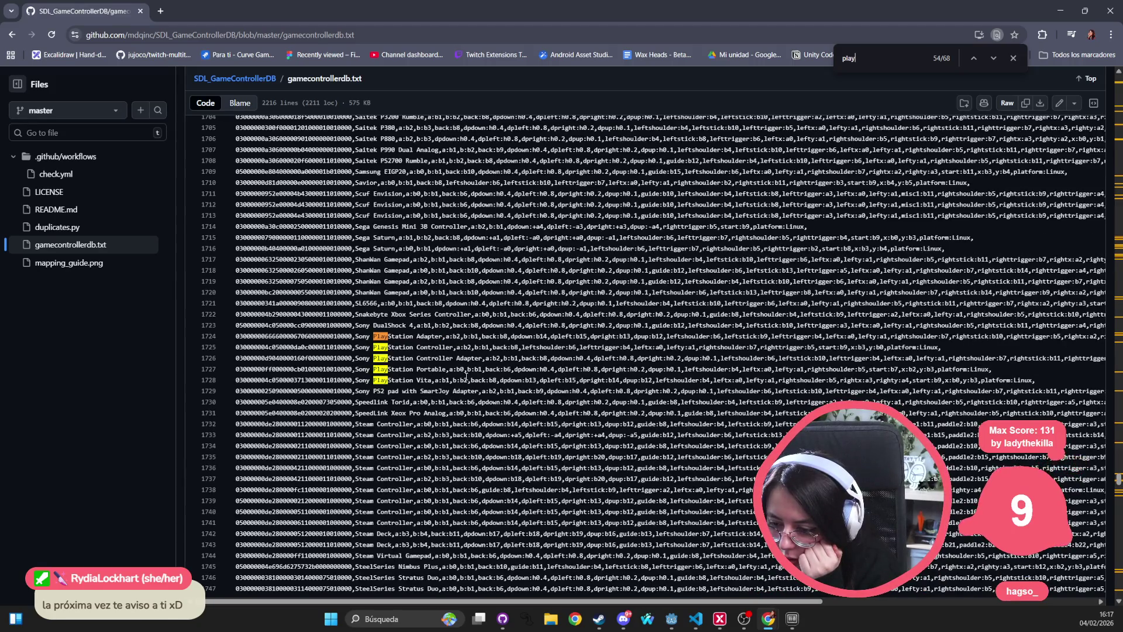
key("Return")
key("Return")
key("Return")
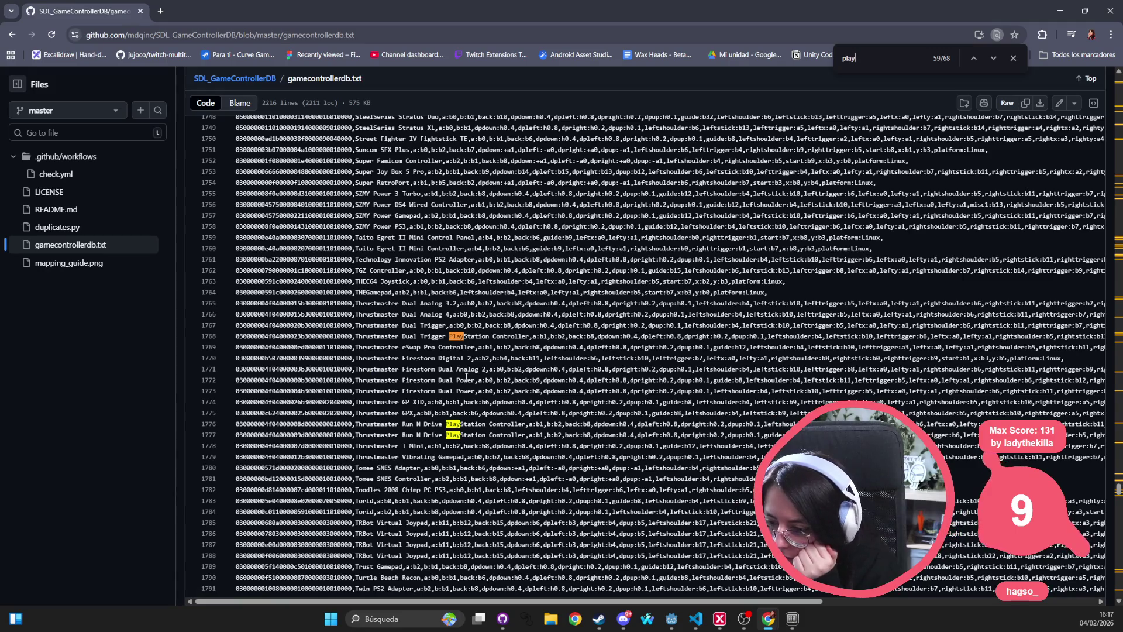
key("Return")
key("Return")
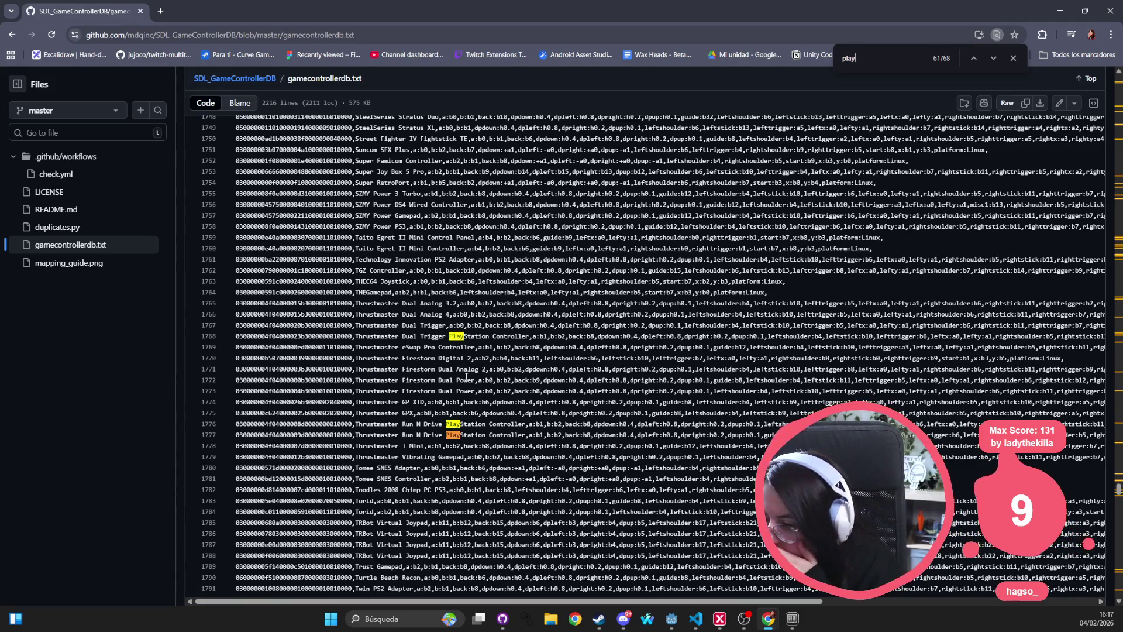
key("Return")
key("Return")
key("Return")
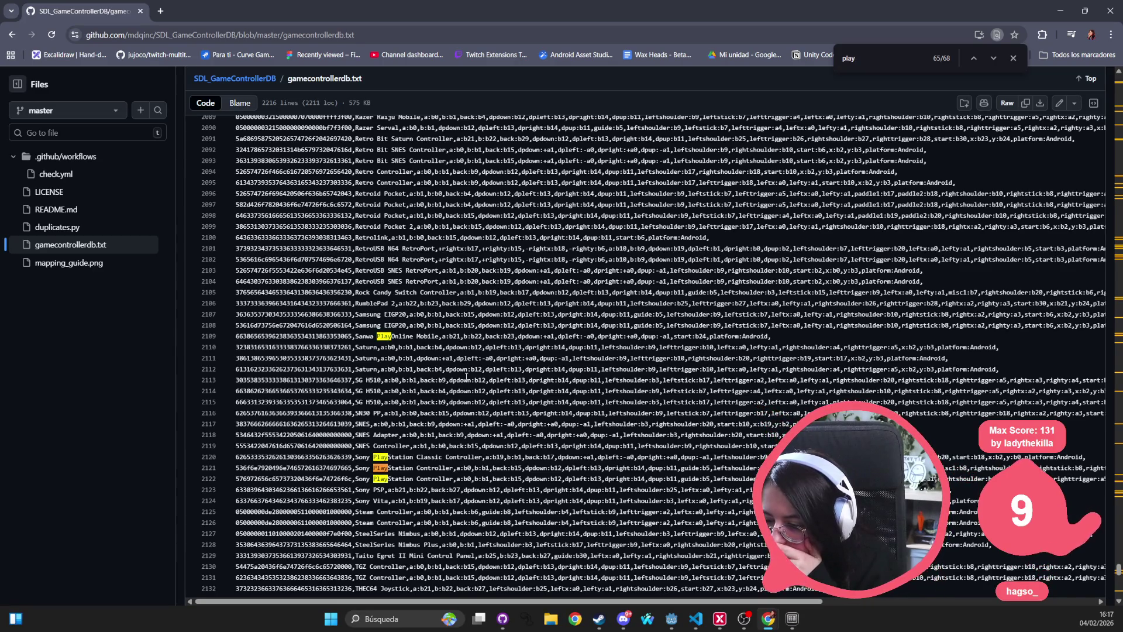
key("Return")
key("Return")
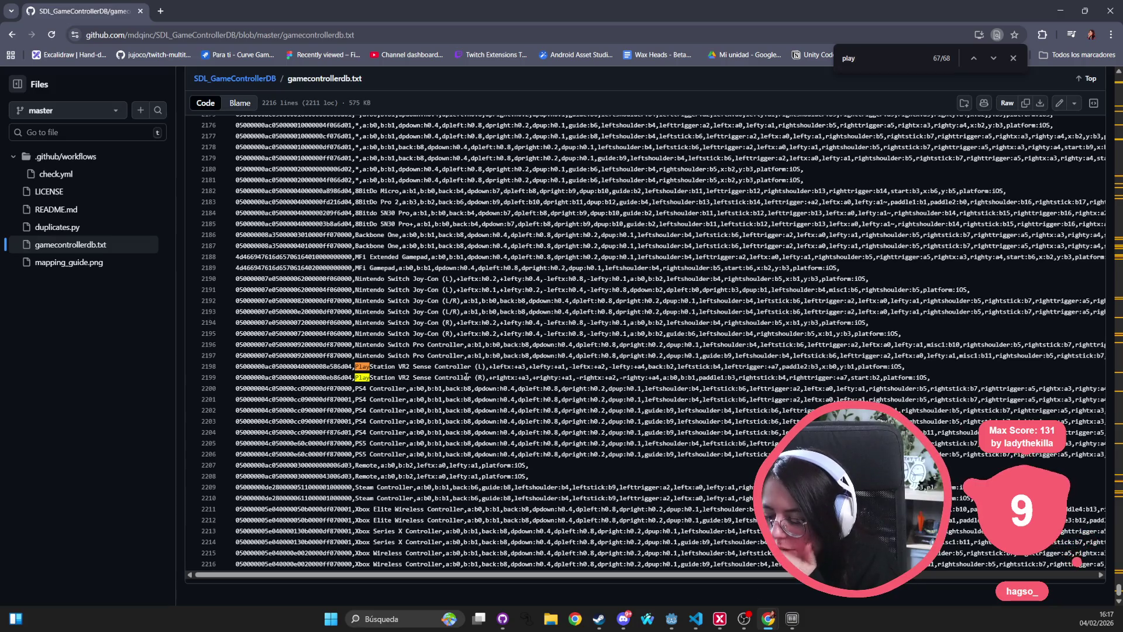
Step: Select PS4 in the database, compare with the "PS" check on line 37 in VS Code, and return
double_click(359, 388)
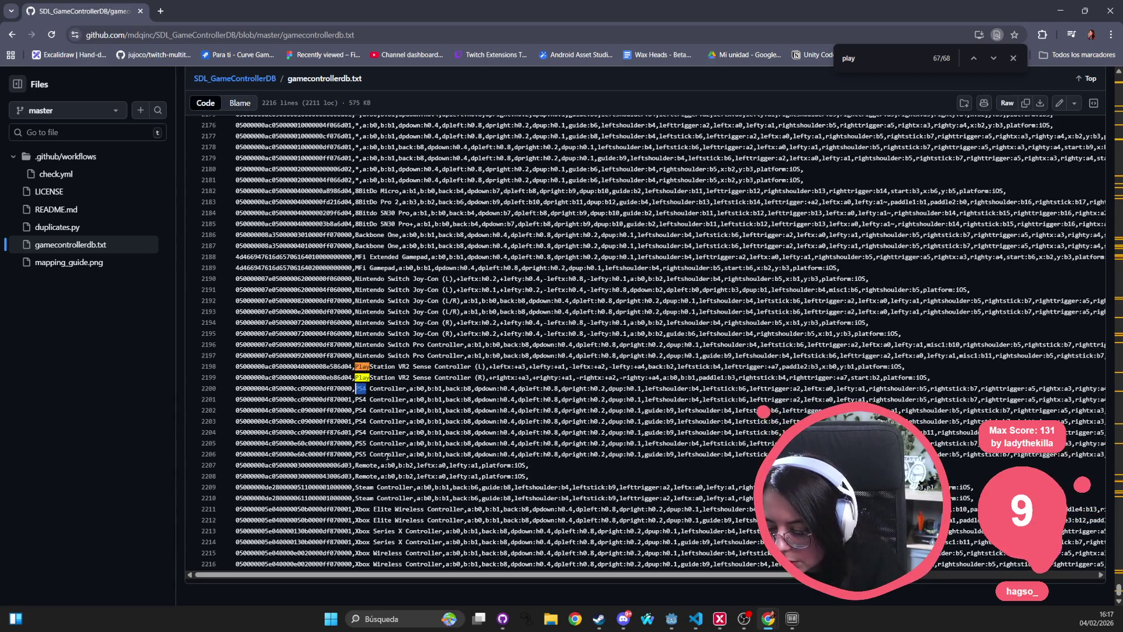
key("alt+Tab")
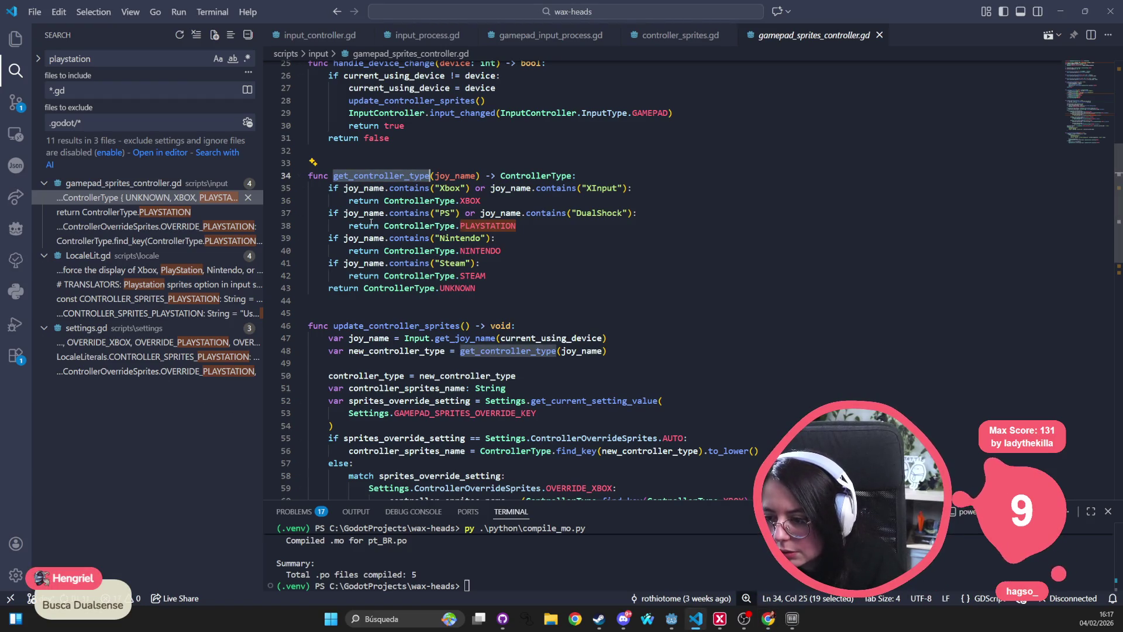
double_click(432, 213)
left_click(458, 213)
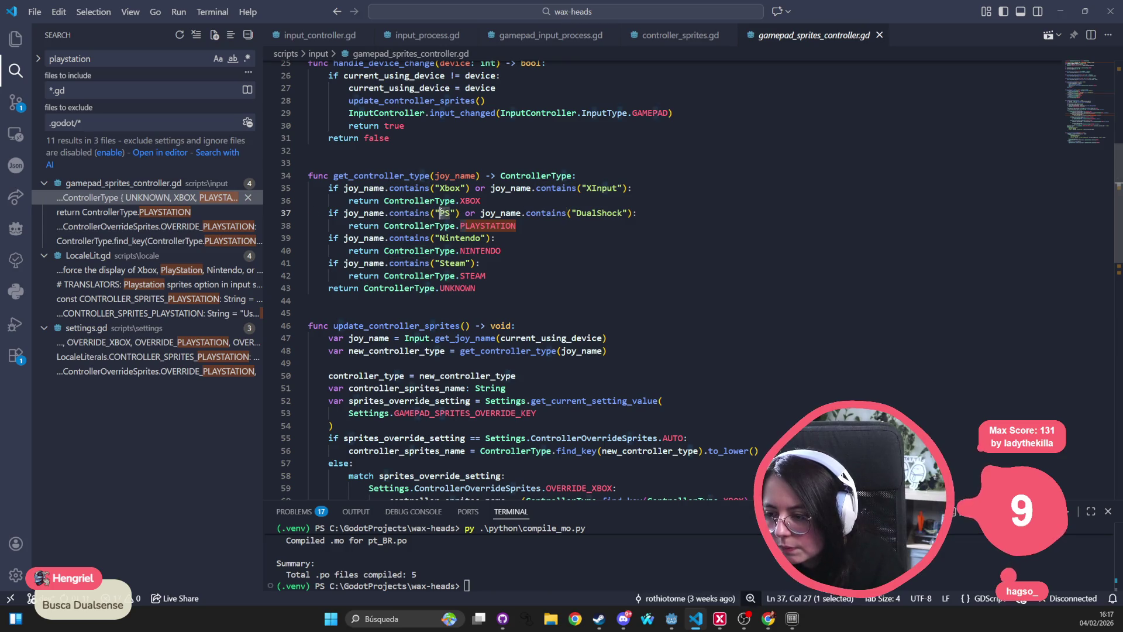
left_click_drag(453, 213, 441, 213)
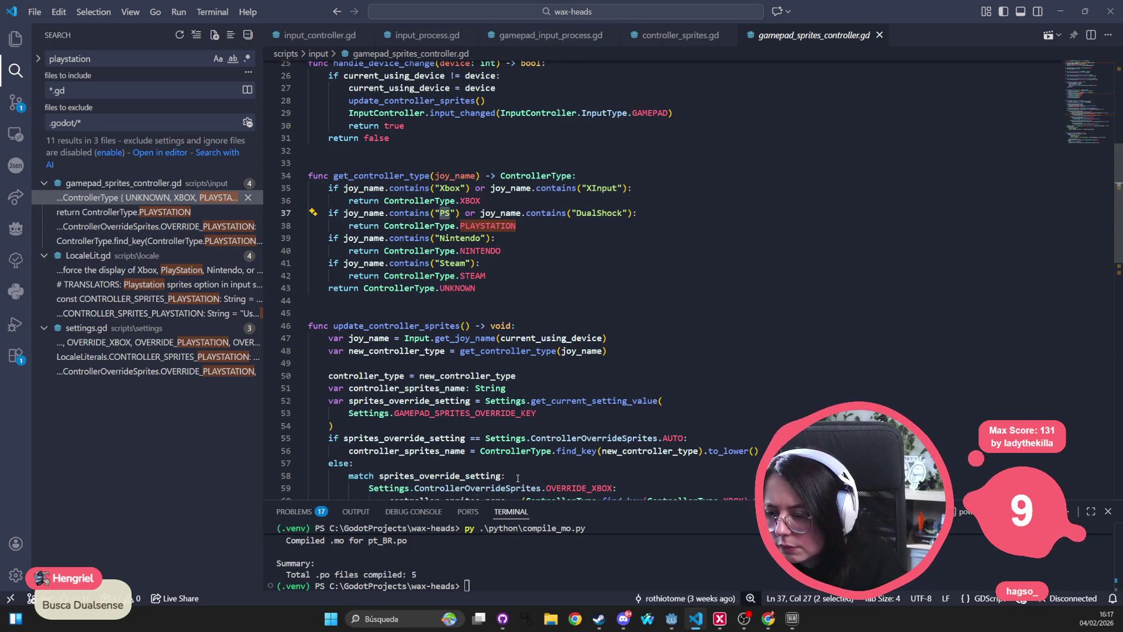
key("alt+Tab")
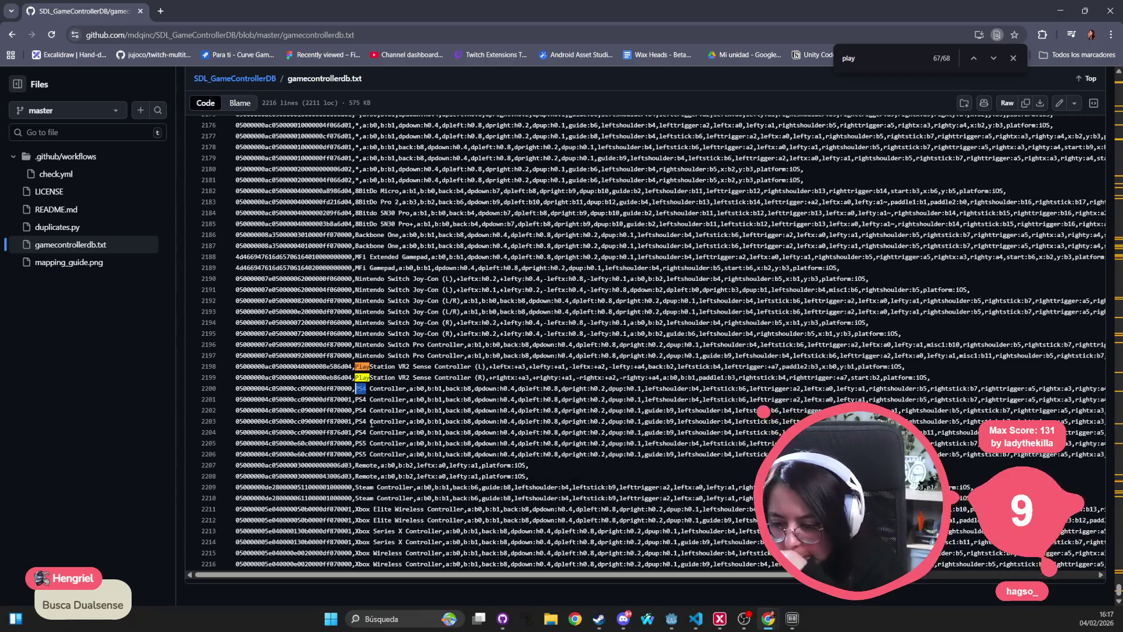
Step: Select 'PS5 Controller' on line 2206, then bring VS Code back to the front
left_click_drag(410, 454, 353, 453)
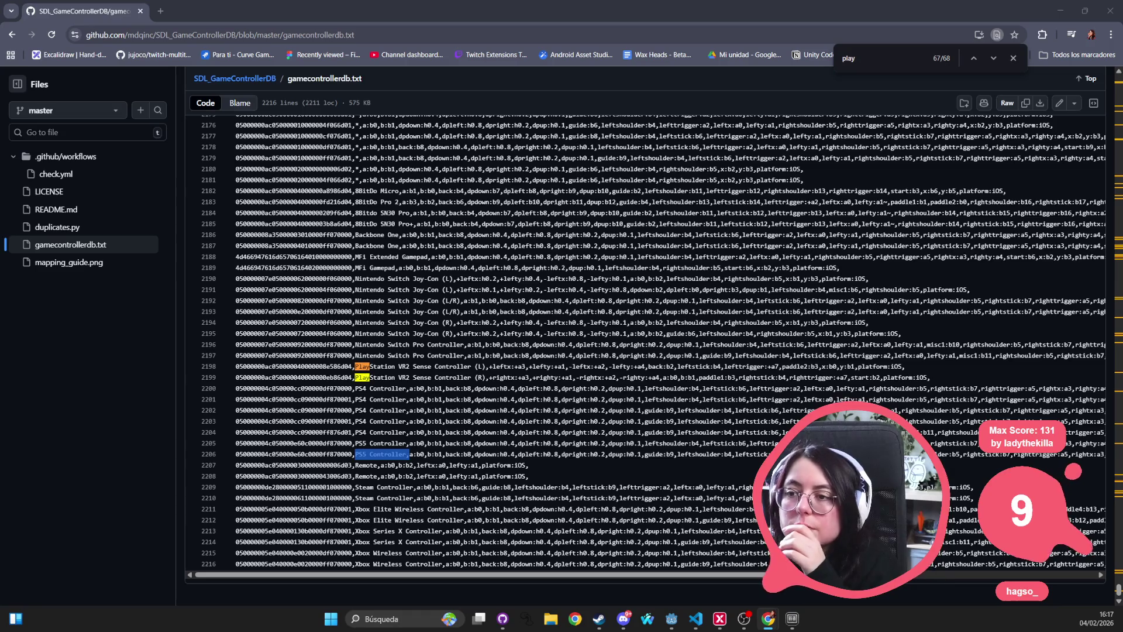
key("alt+Tab")
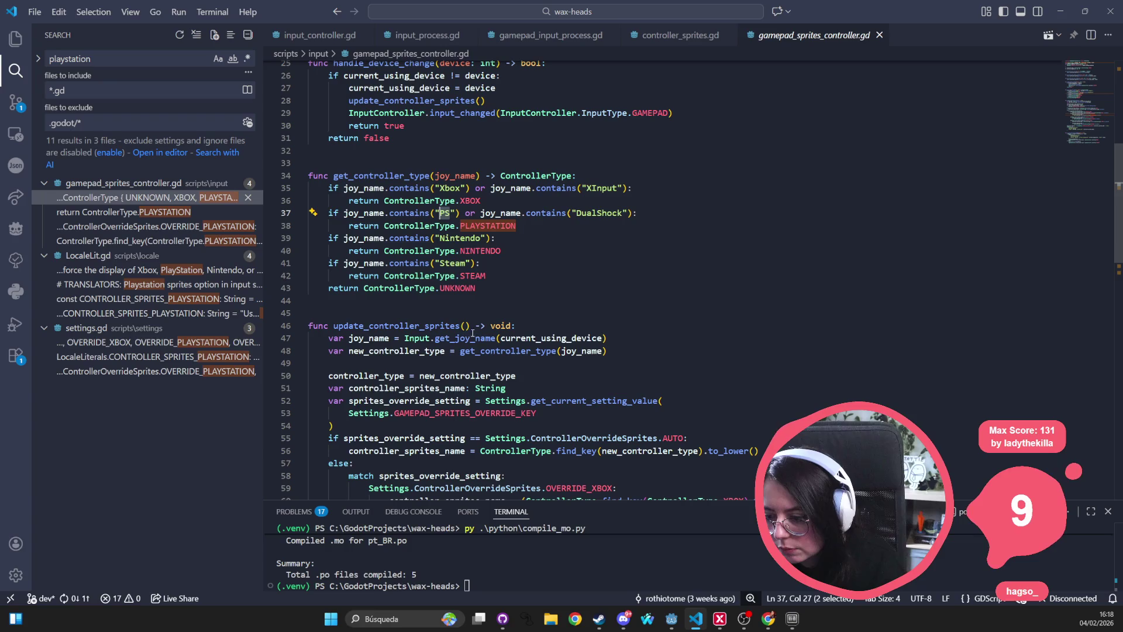
Step: Review update_controller_sprites, selecting joy_name, updated and GamepadInputProcess, then return to Chrome
scroll(482, 342, "down", 6)
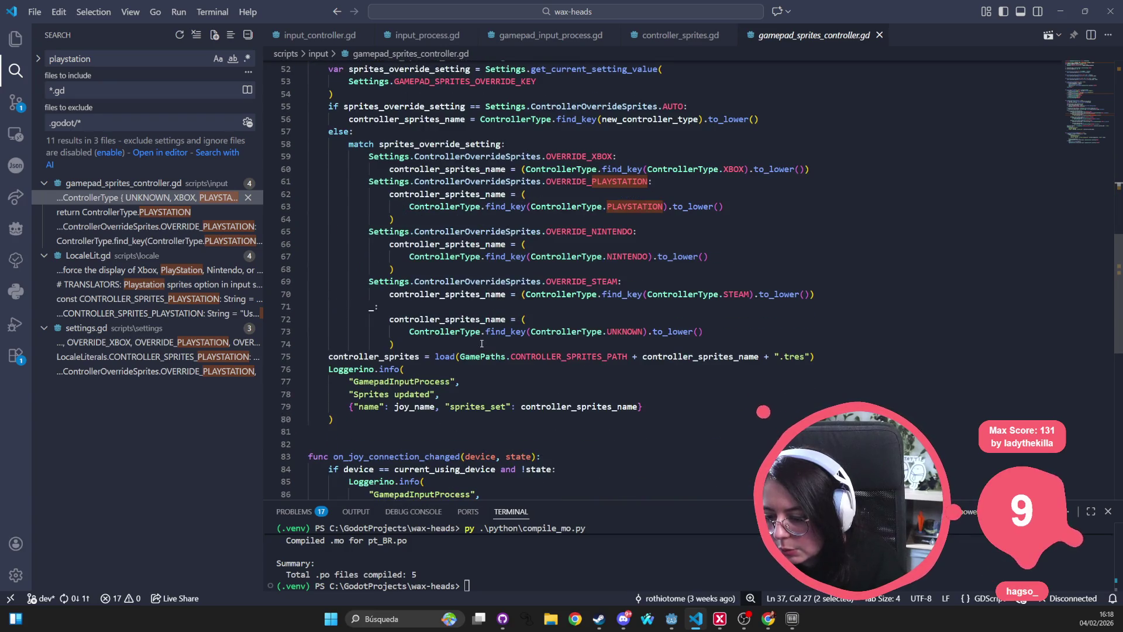
double_click(414, 406)
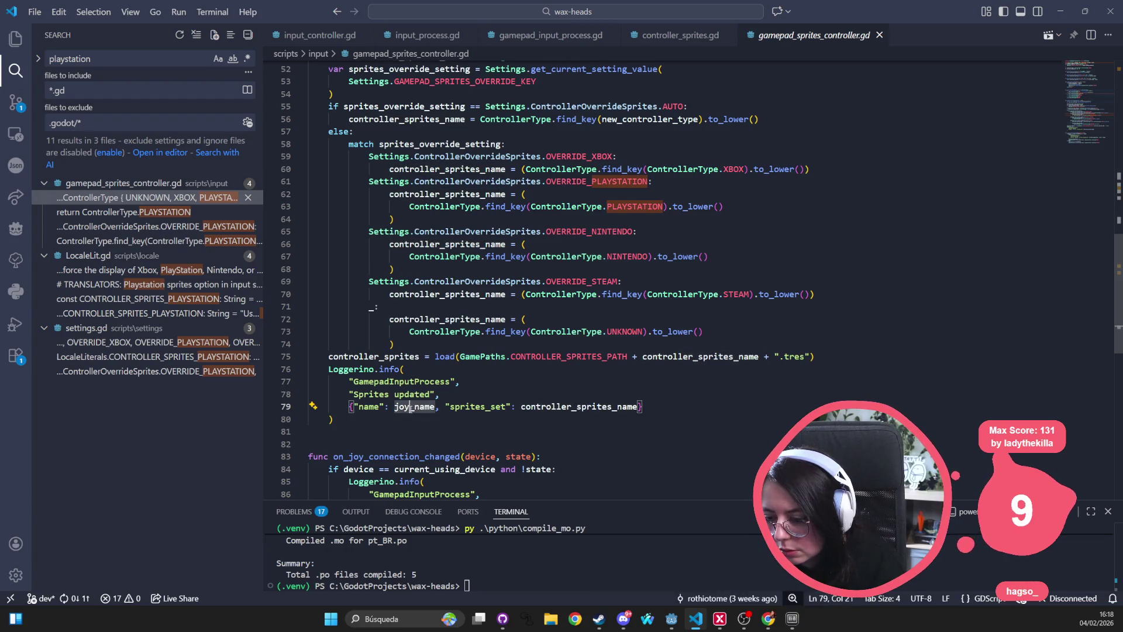
double_click(412, 394)
left_click(380, 404)
double_click(401, 381)
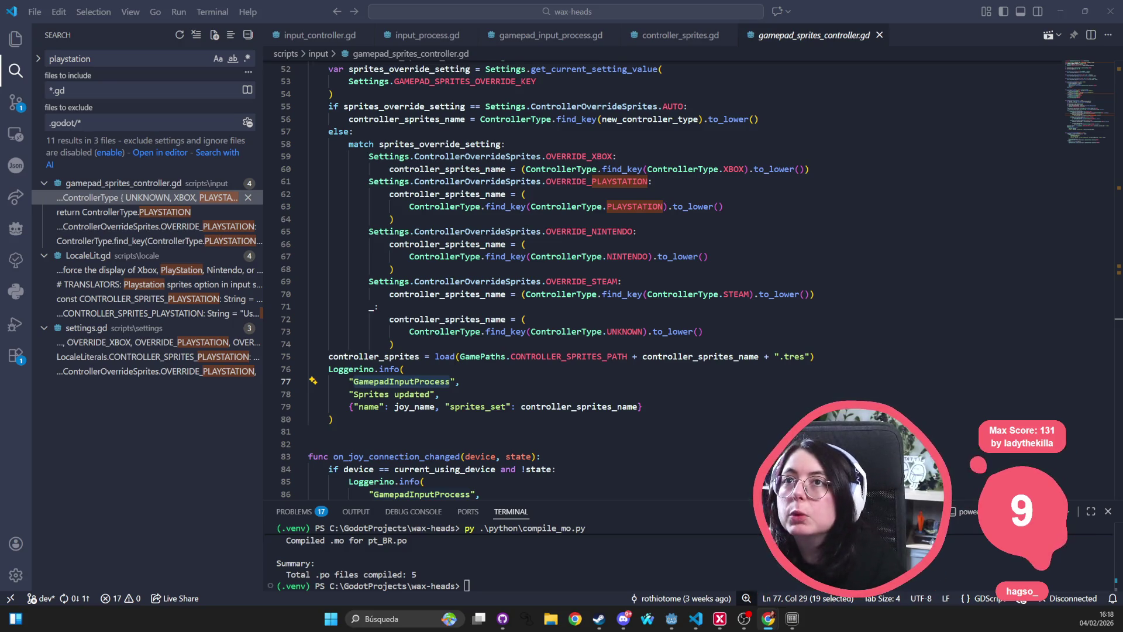
key("alt+Tab")
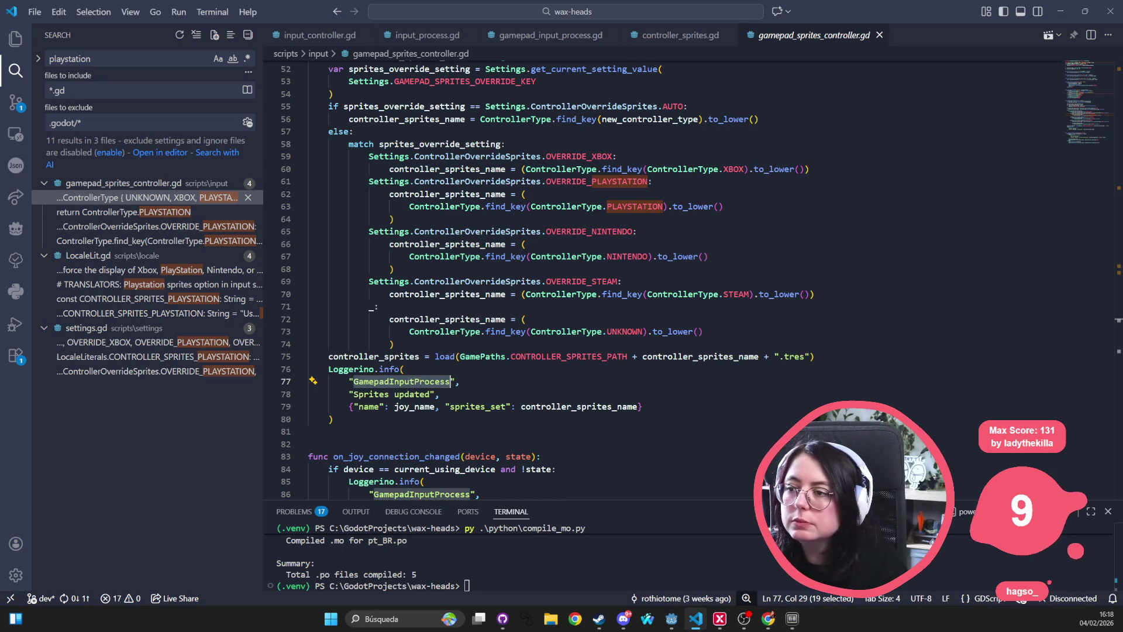
key("alt+Tab")
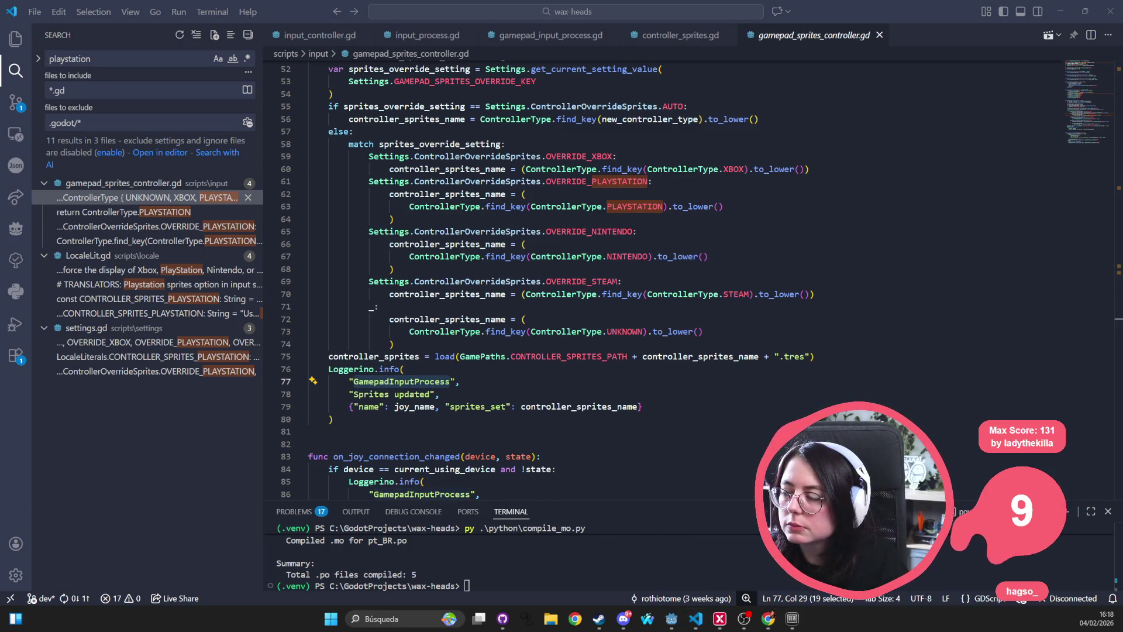
key("alt+Tab")
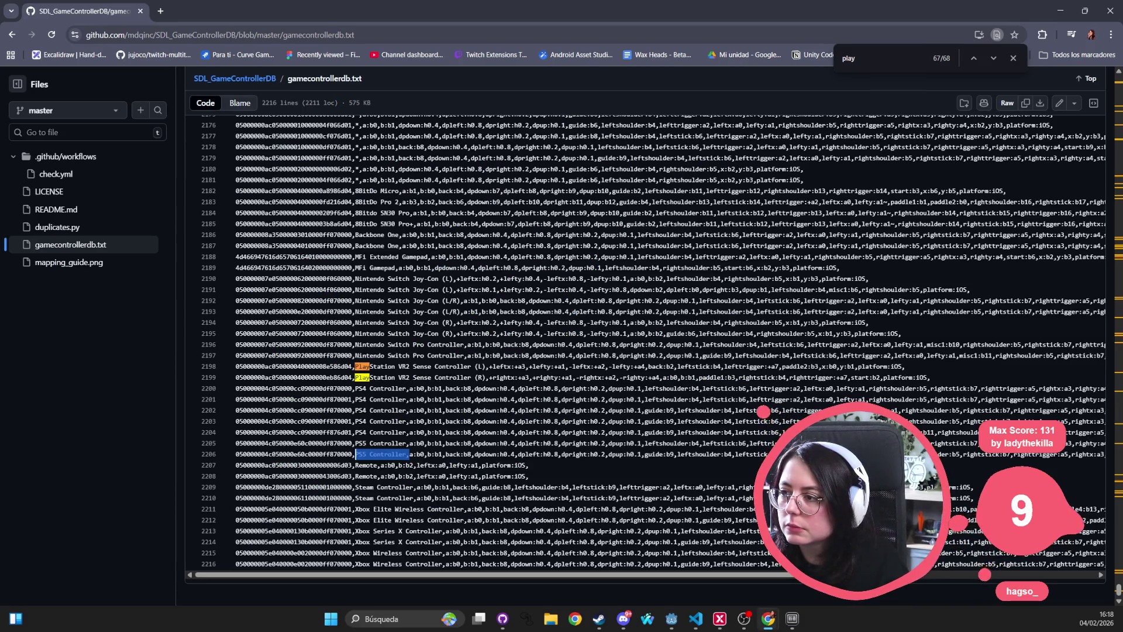
Step: Search GitHub's gamecontrollerdb.txt for 'Dual', trying 'DualSense' and stepping through the 49 matches
key("alt+Tab")
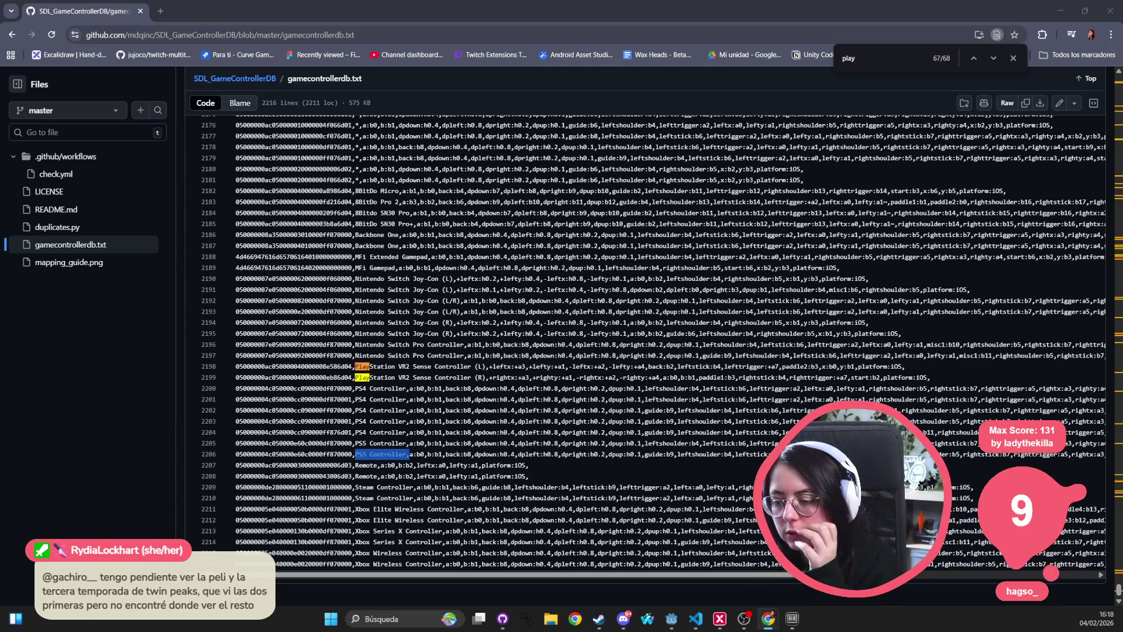
left_click(719, 337)
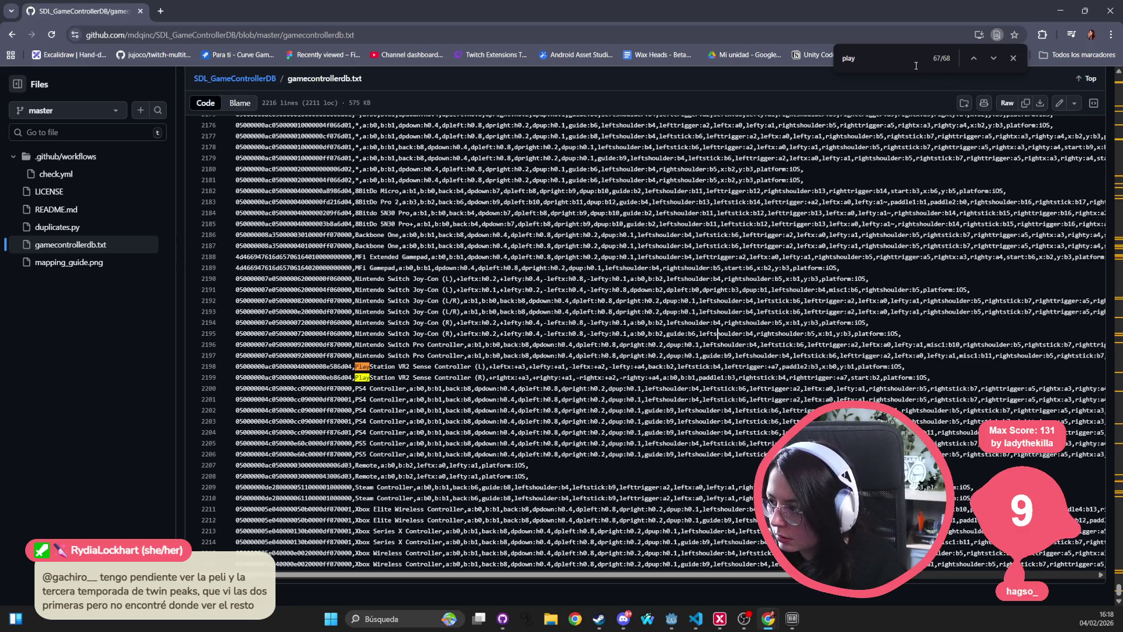
key("ctrl+f")
type("Dual")
key("Return")
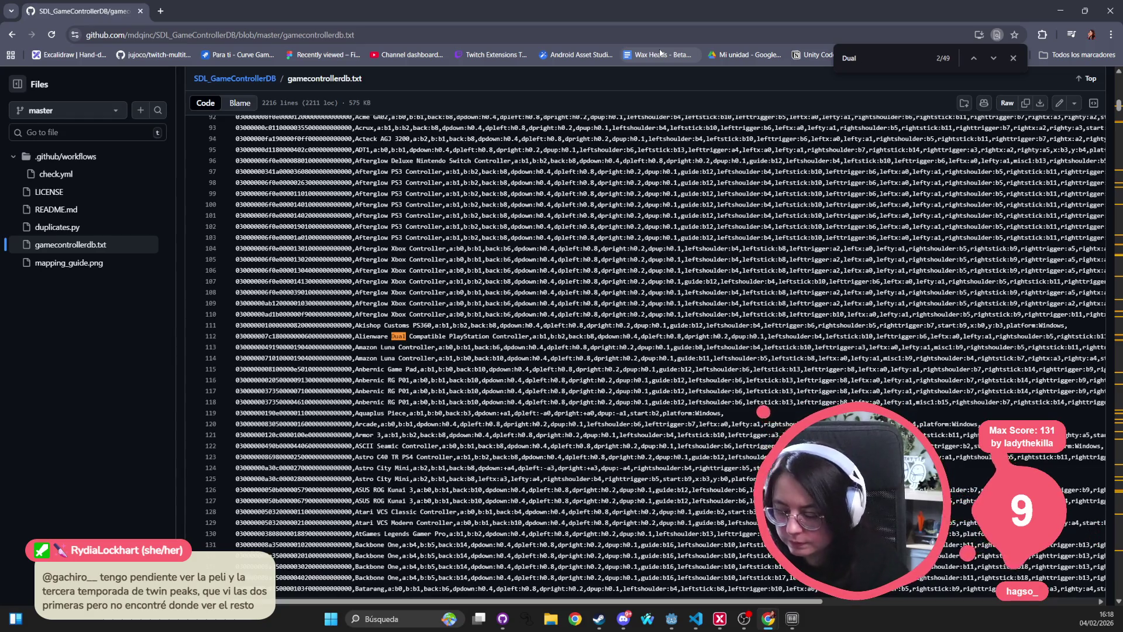
type("Sense")
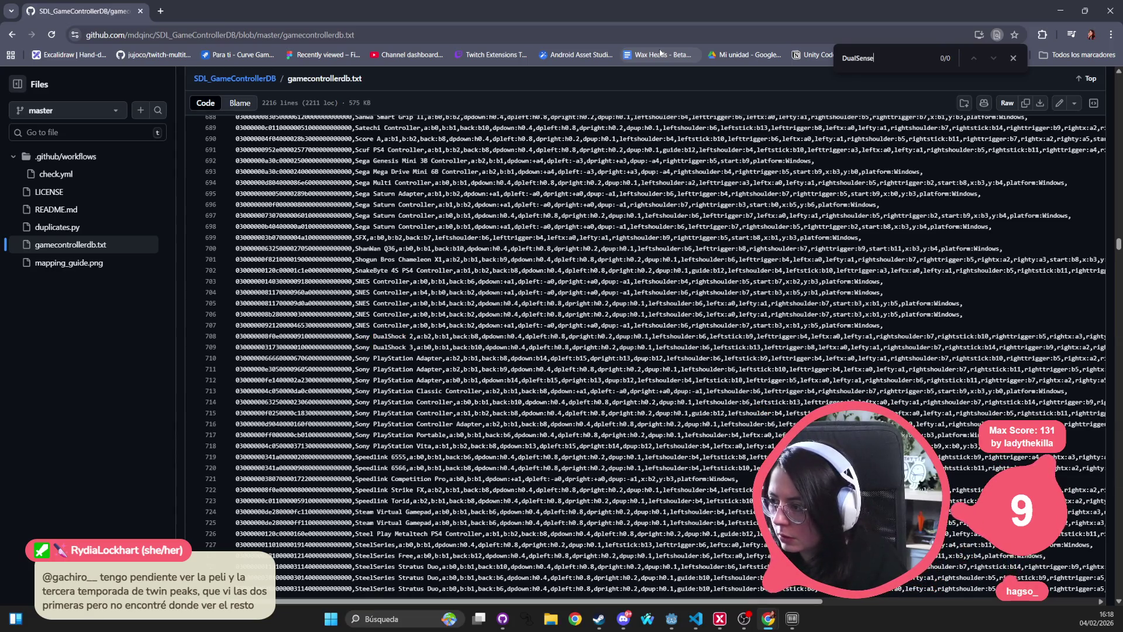
key("BackSpace")
key("BackSpace")
key("BackSpace")
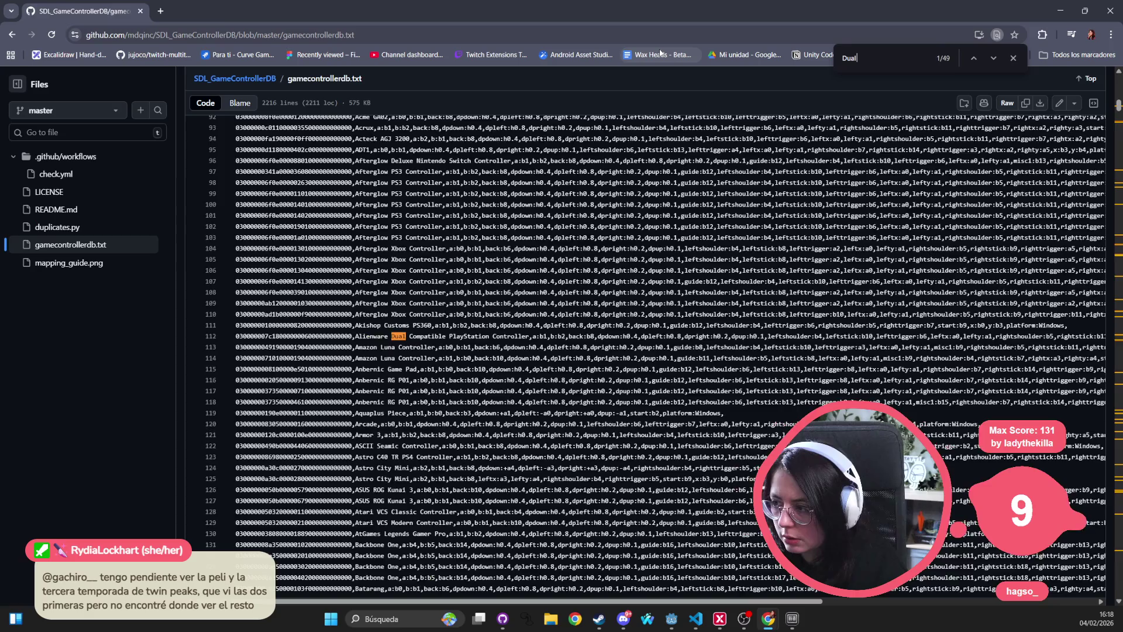
type("shock")
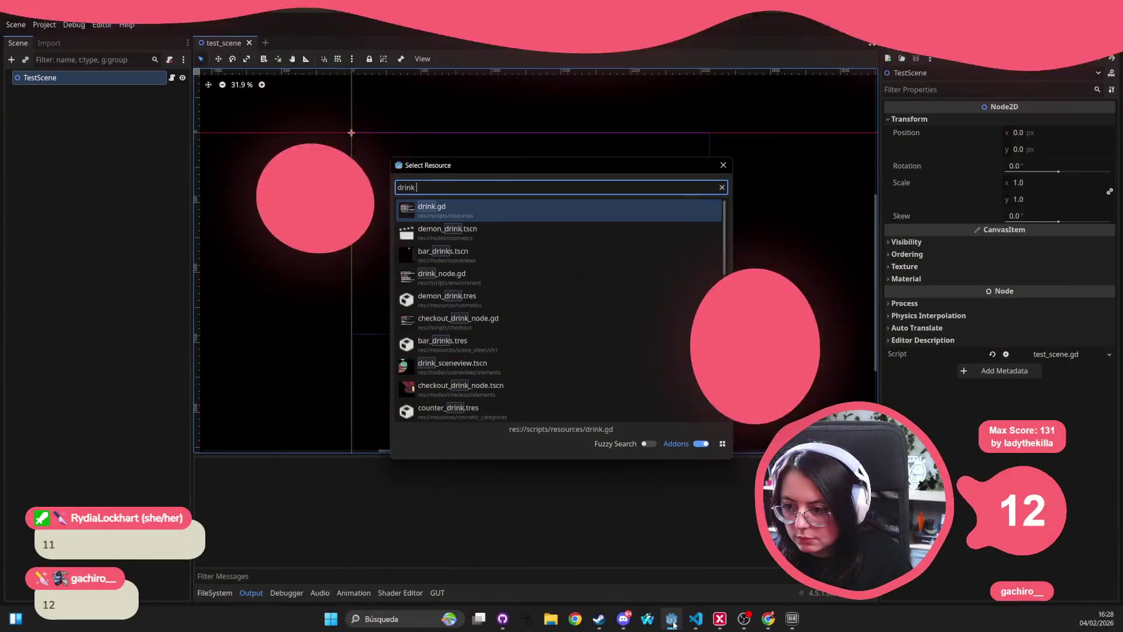
Step: Open bar_zoom_in.tscn via the file search 'bar zoom', after trying 'zoom in dri' and 'drink zoo'
type("m")
key("ctrl+a")
key("BackSpace")
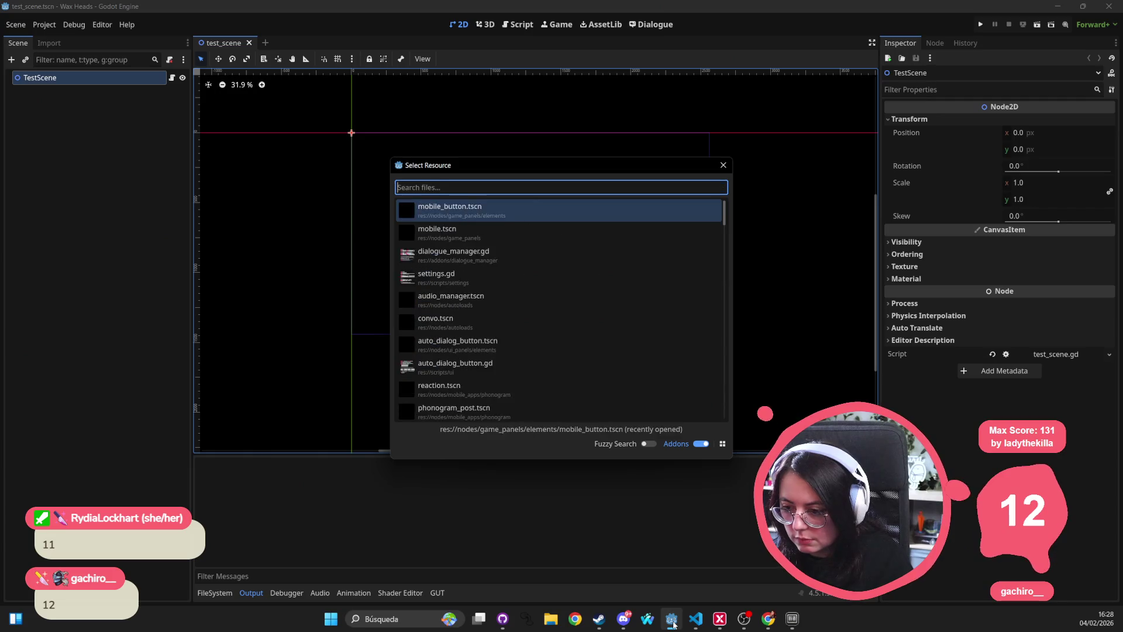
type("zoom in dri")
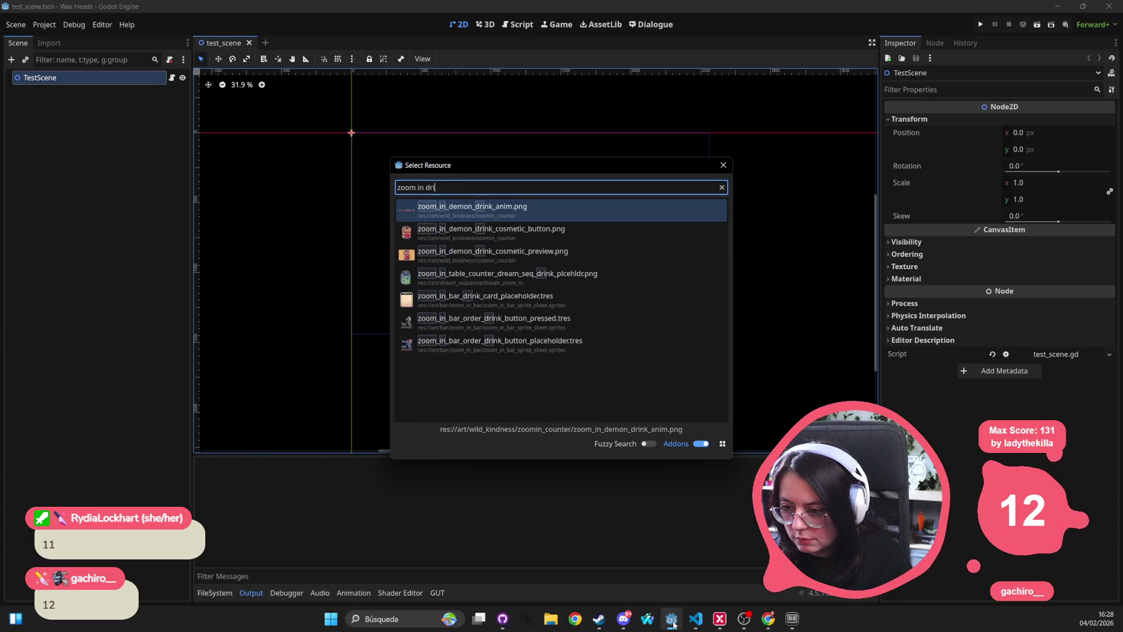
key("Down")
key("Down")
key("Down")
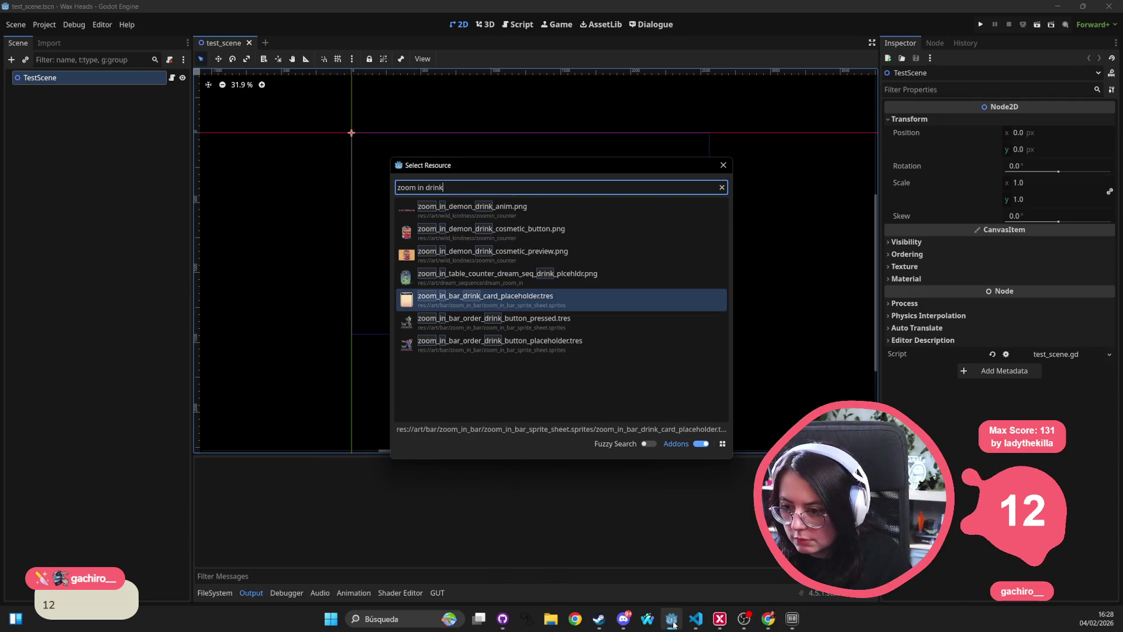
key("ctrl+a")
key("BackSpace")
type("drink zoo")
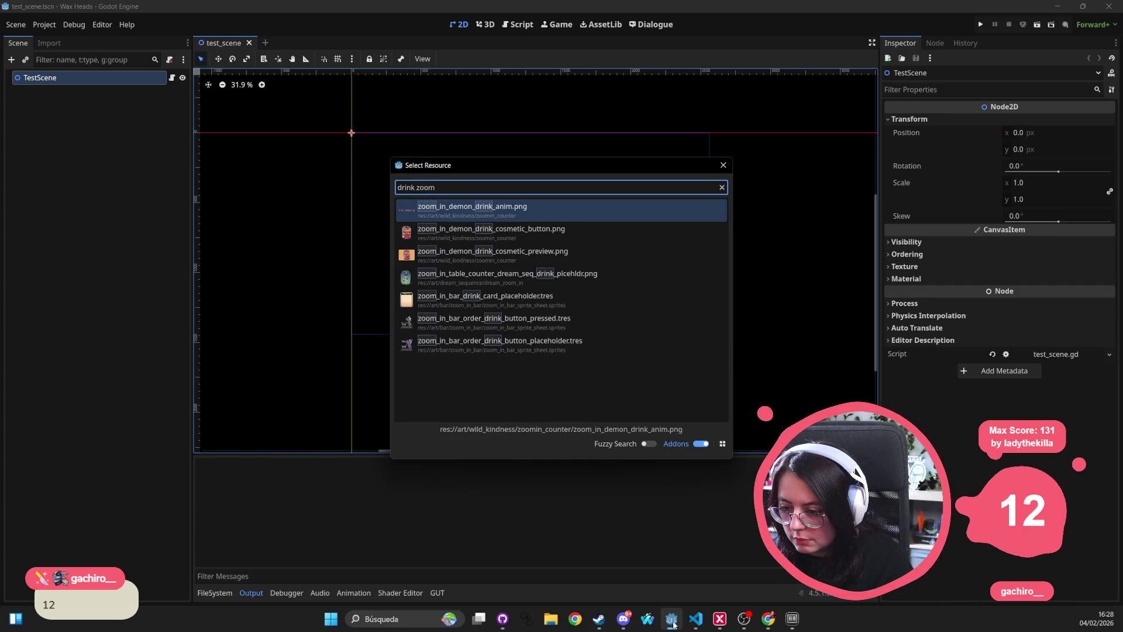
key("ctrl+a")
key("BackSpace")
type("bar zoom")
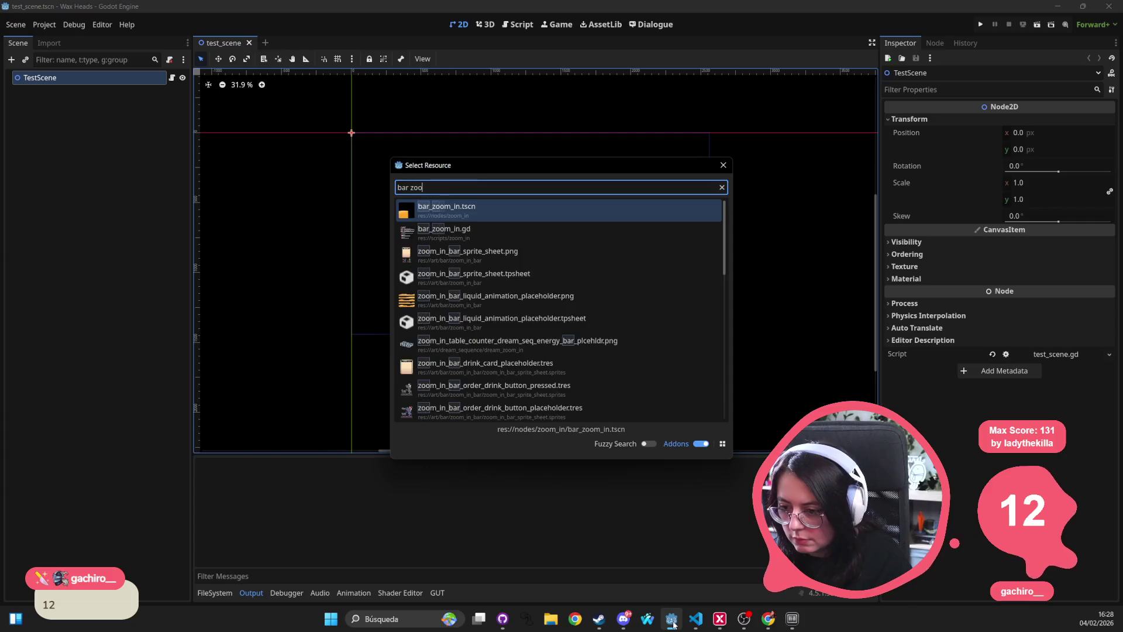
key("Return")
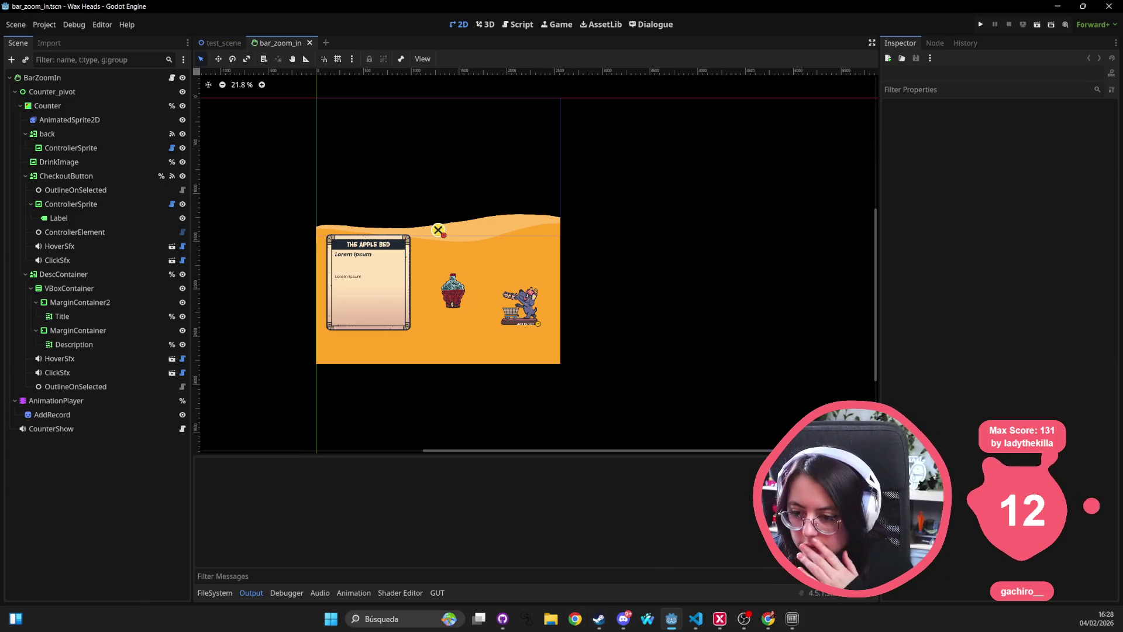
left_click(398, 293)
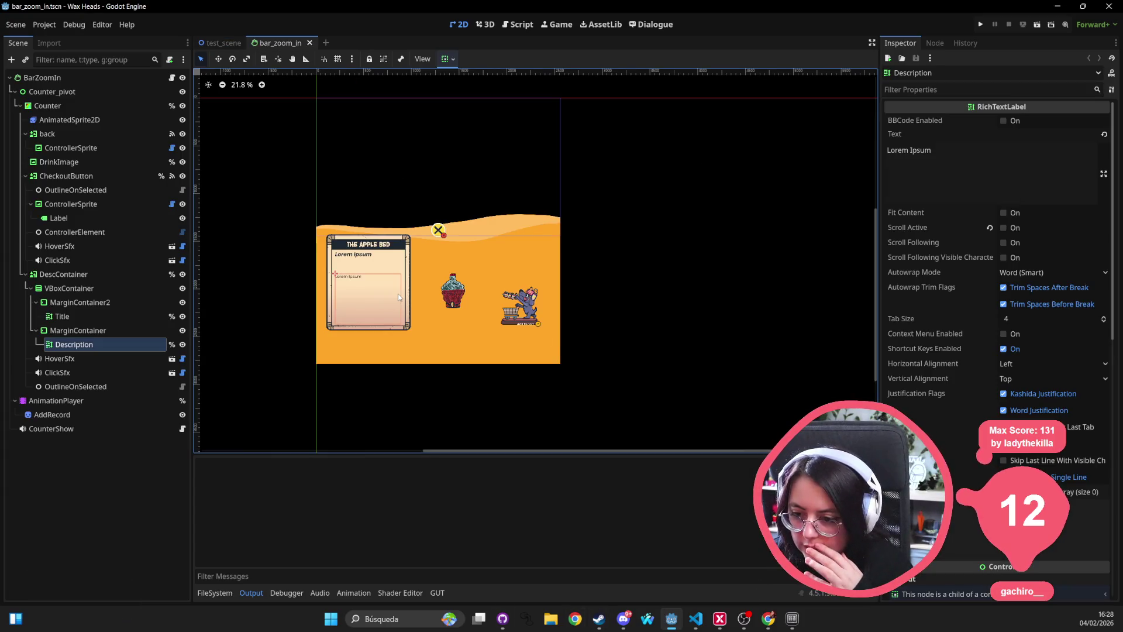
left_click(64, 276)
key("Down")
key("Down")
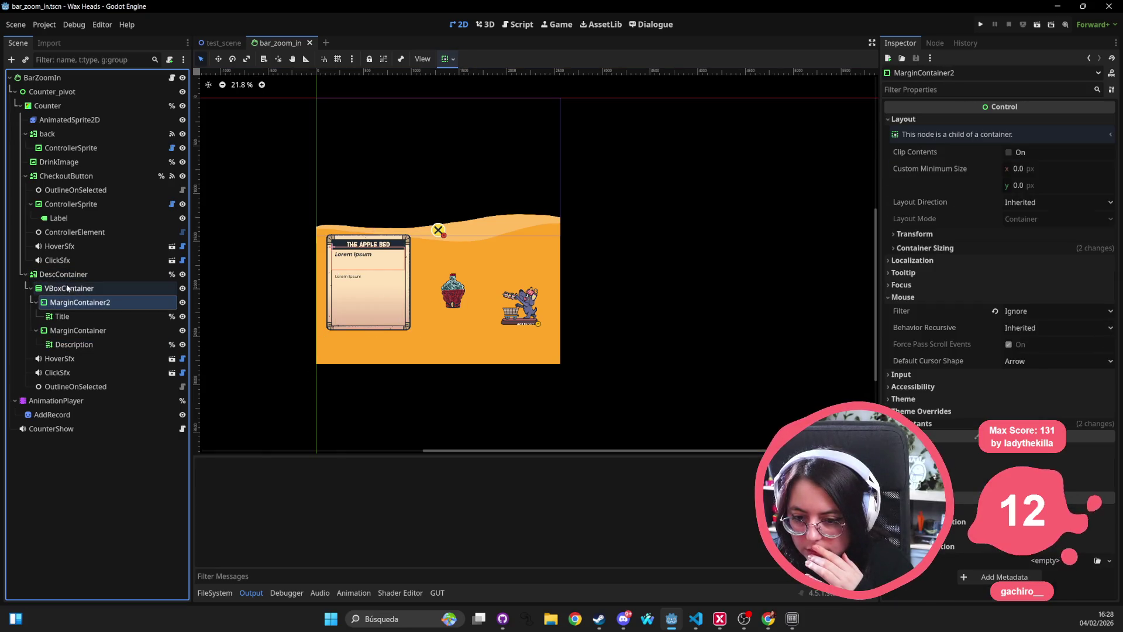
left_click(65, 288)
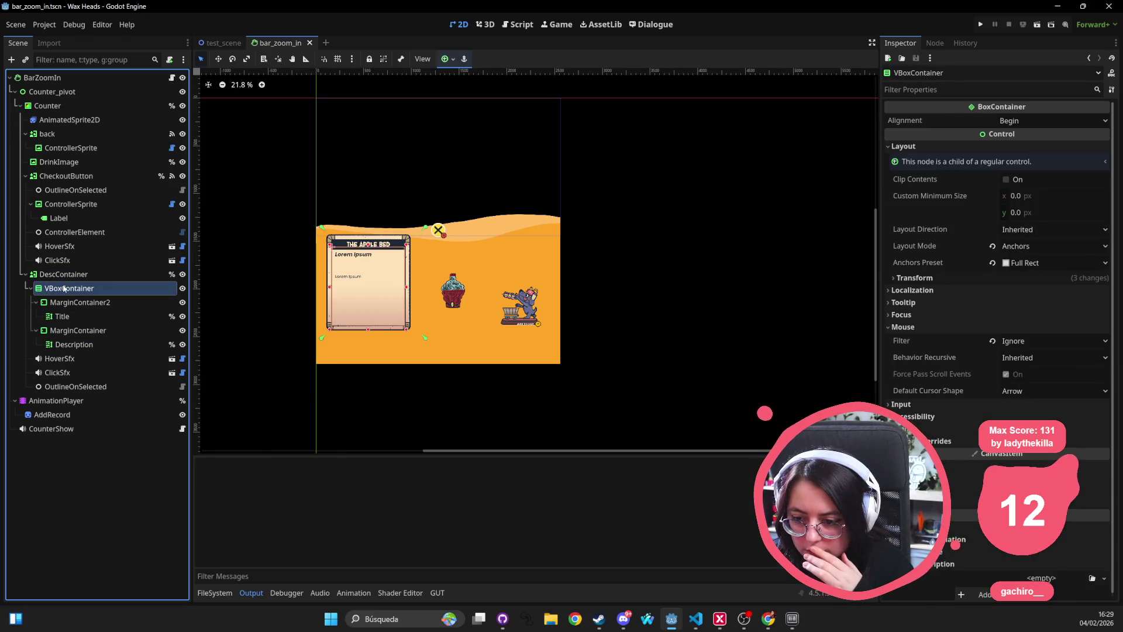
left_click(58, 302)
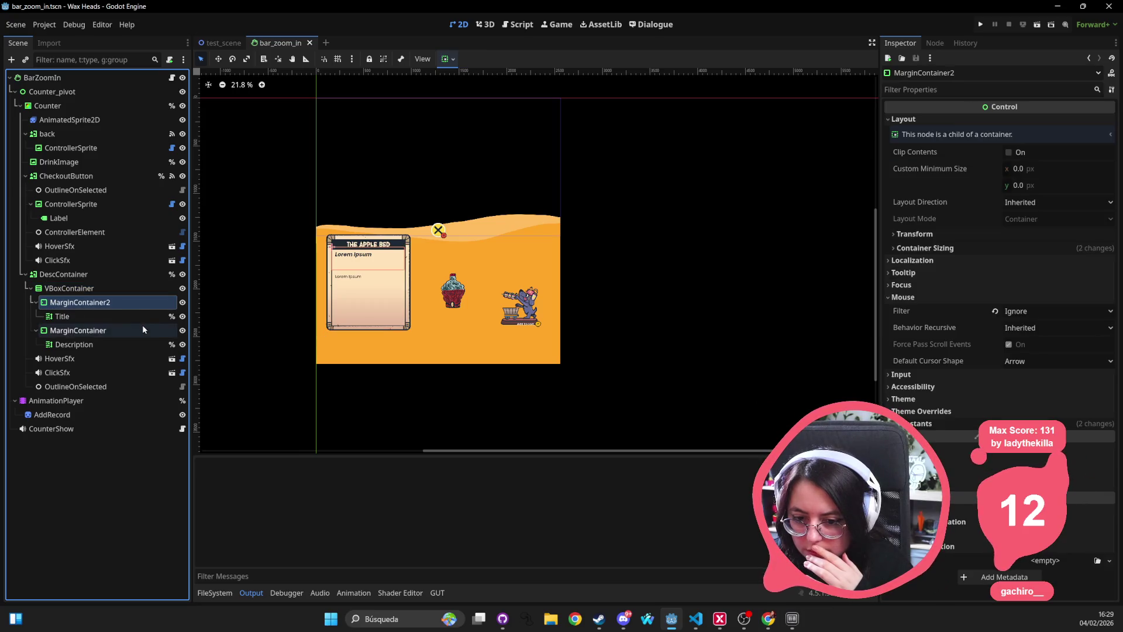
left_click(95, 317)
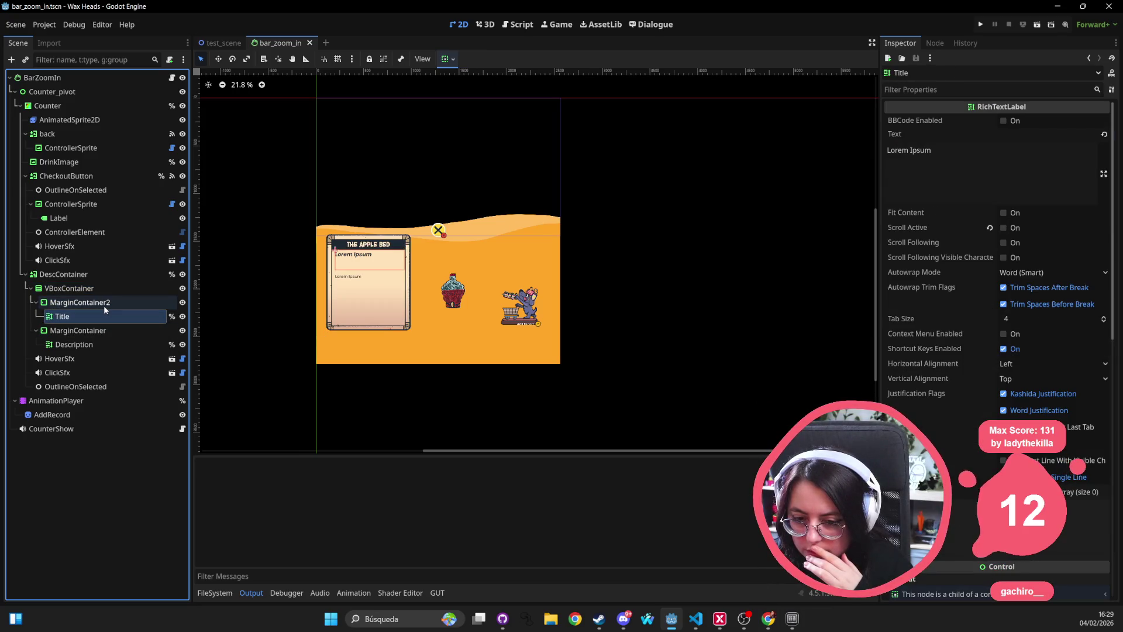
left_click(104, 305)
left_click(89, 318)
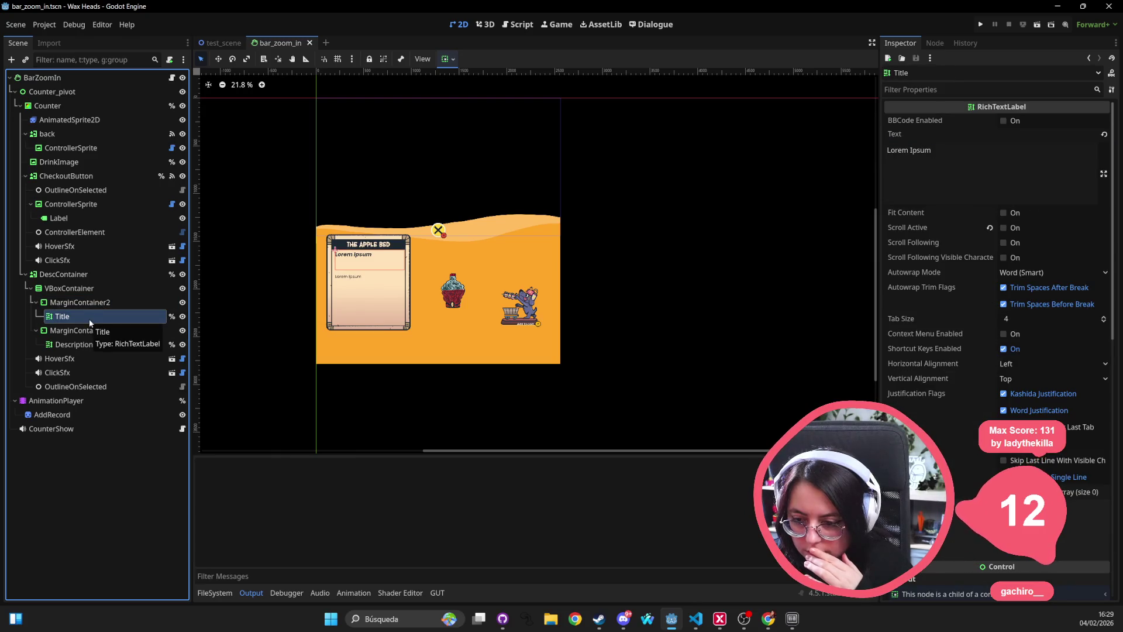
left_click(79, 331)
left_click(75, 343)
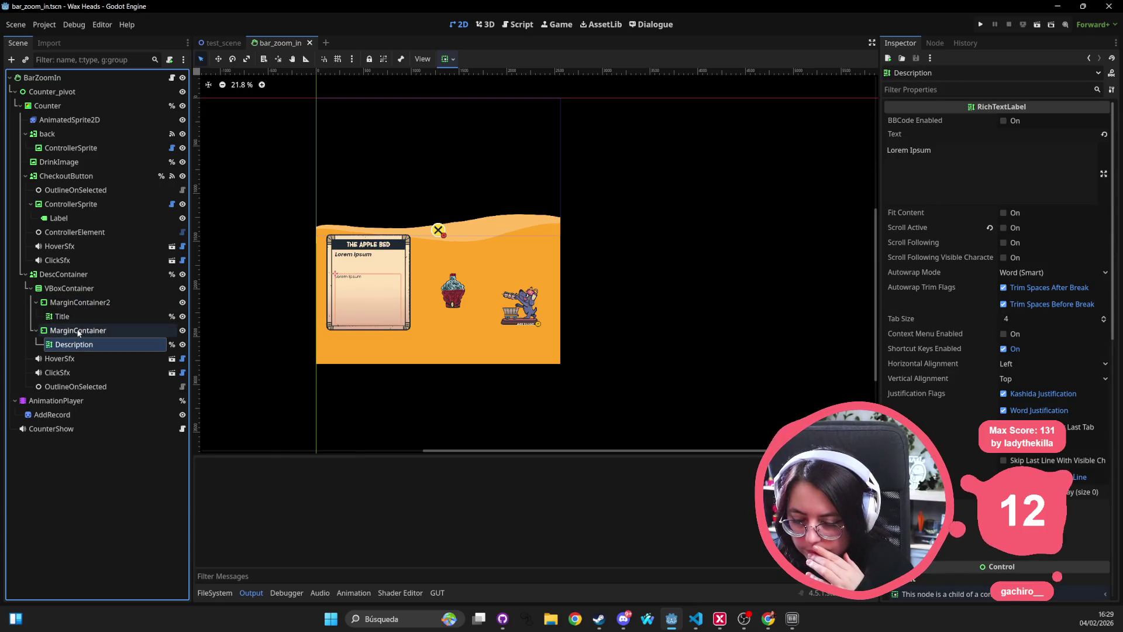
left_click(79, 331)
left_click(82, 317)
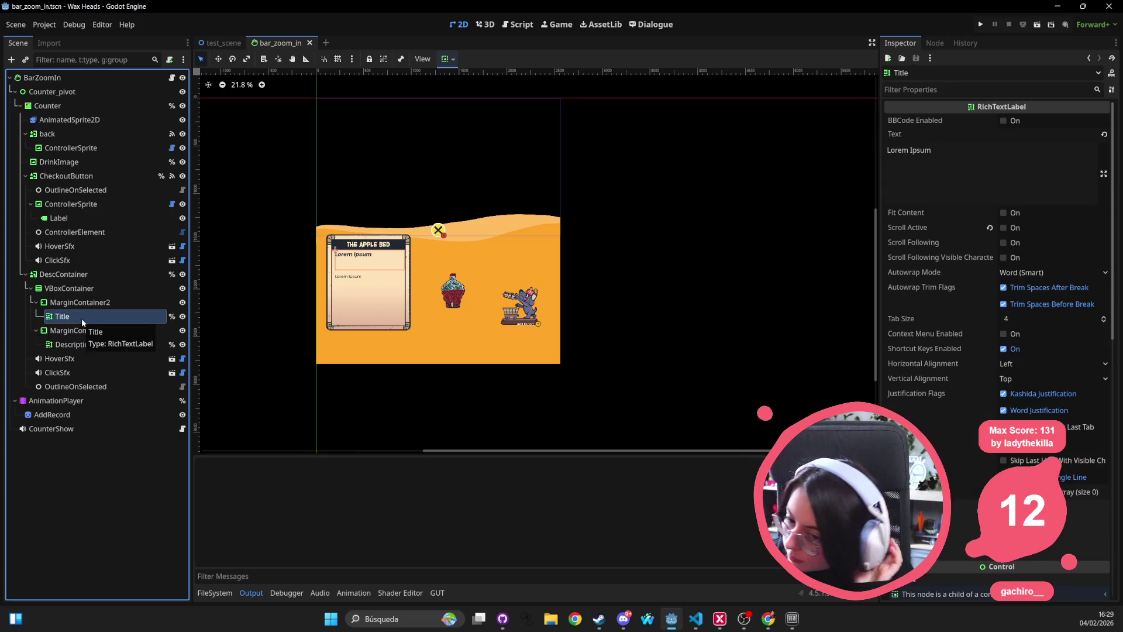
scroll(981, 355, "down", 5)
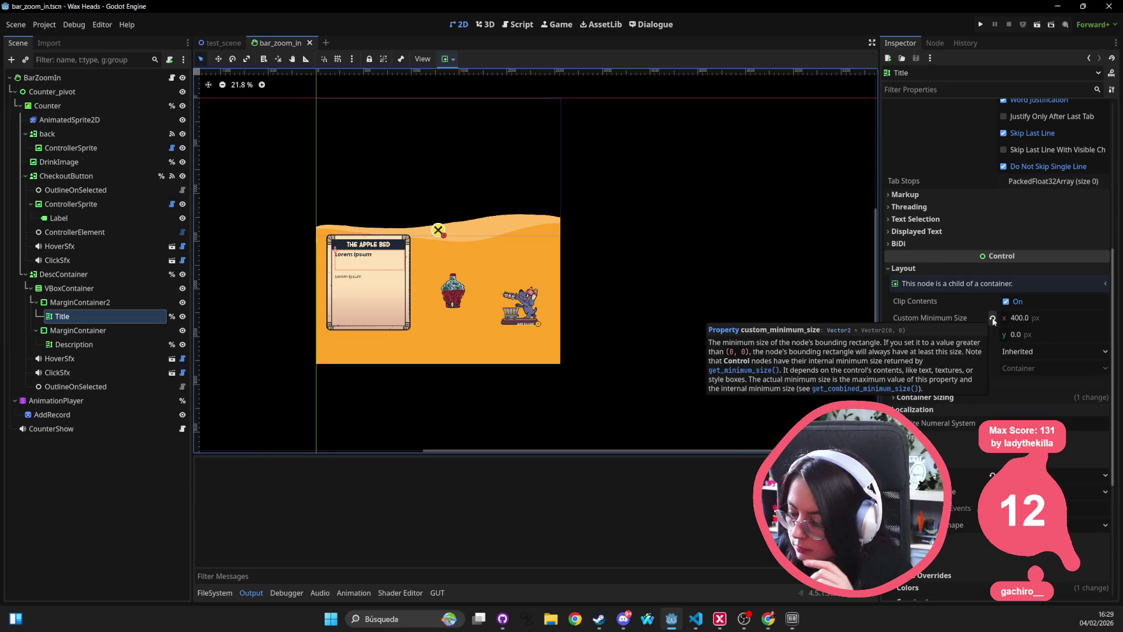
Step: Reset the Title label's minimum size to 0 and enable Fit Content
left_click(992, 317)
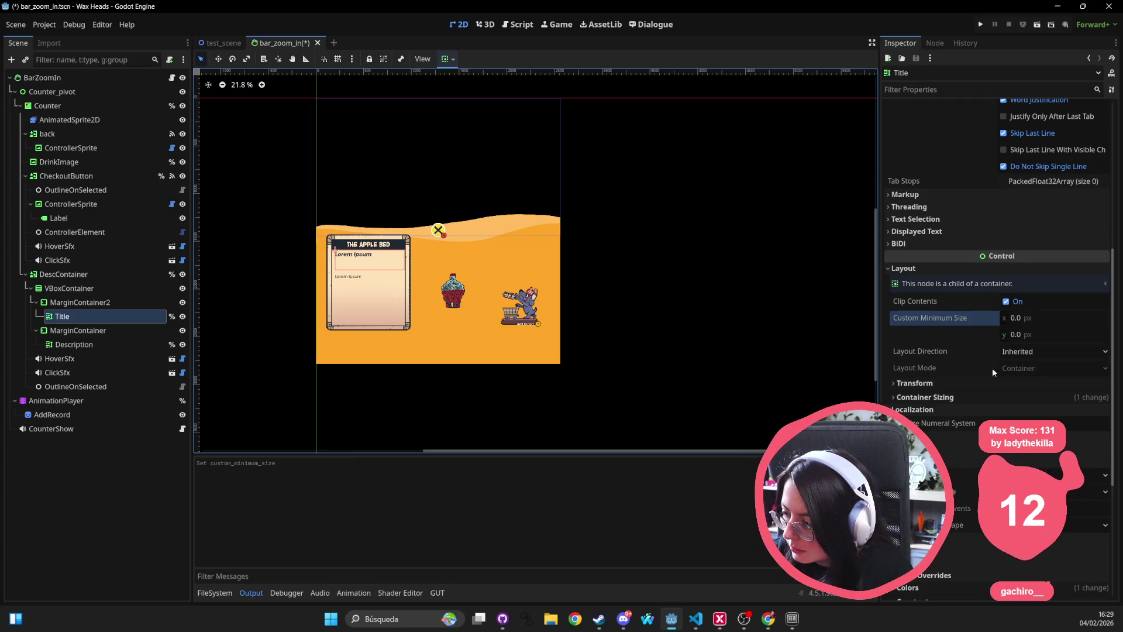
scroll(1023, 335, "up", 5)
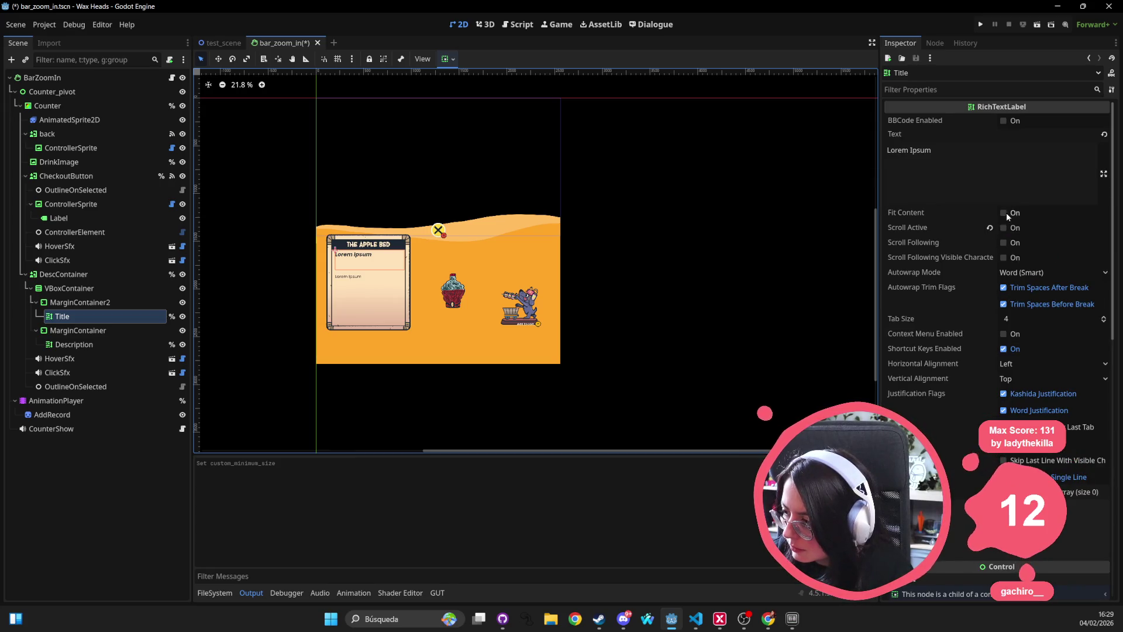
left_click(1003, 212)
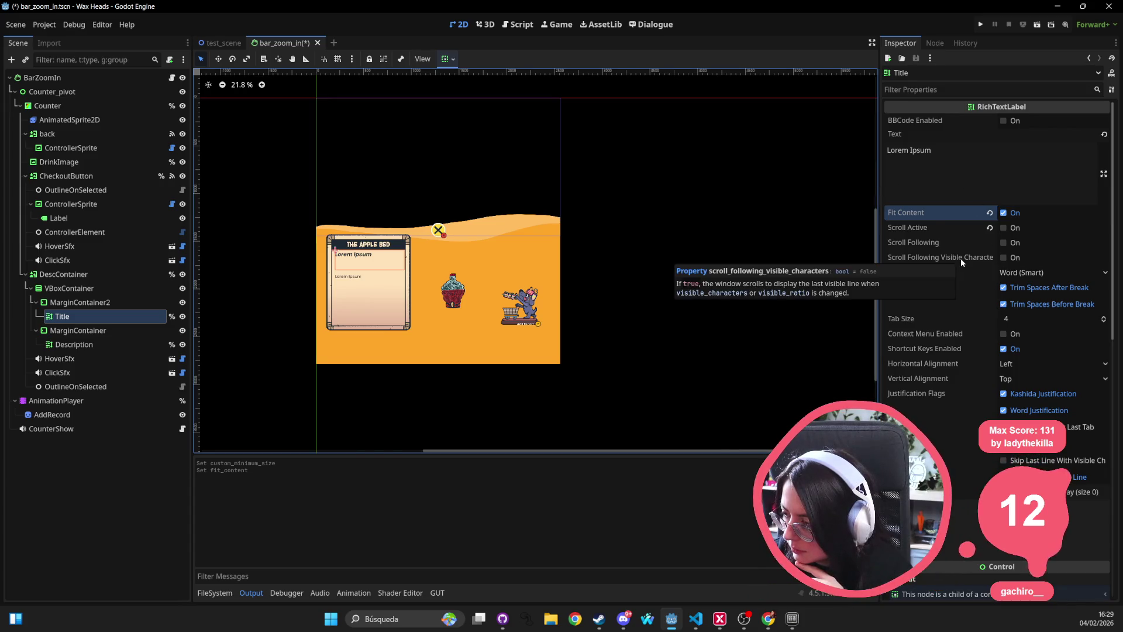
scroll(960, 258, "down", 10)
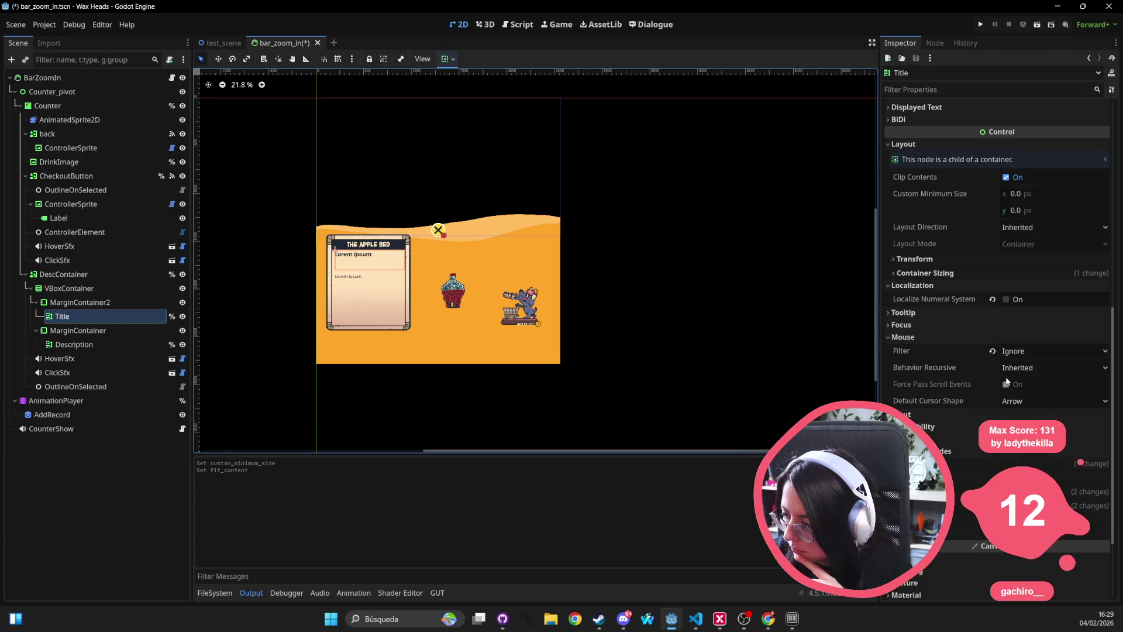
left_click(953, 313)
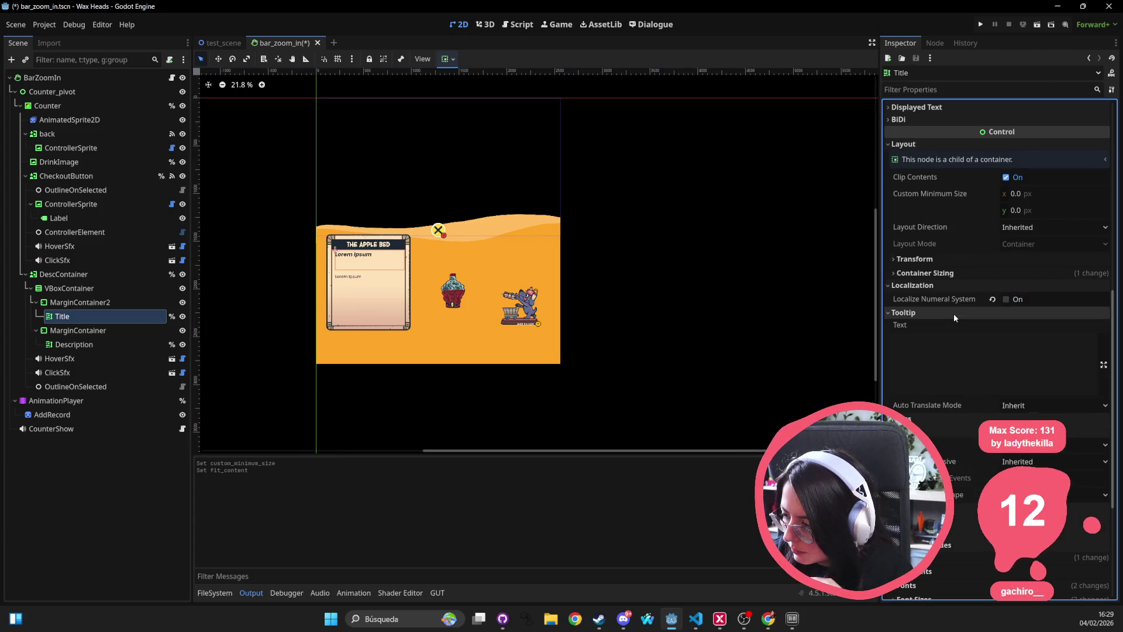
left_click(971, 260)
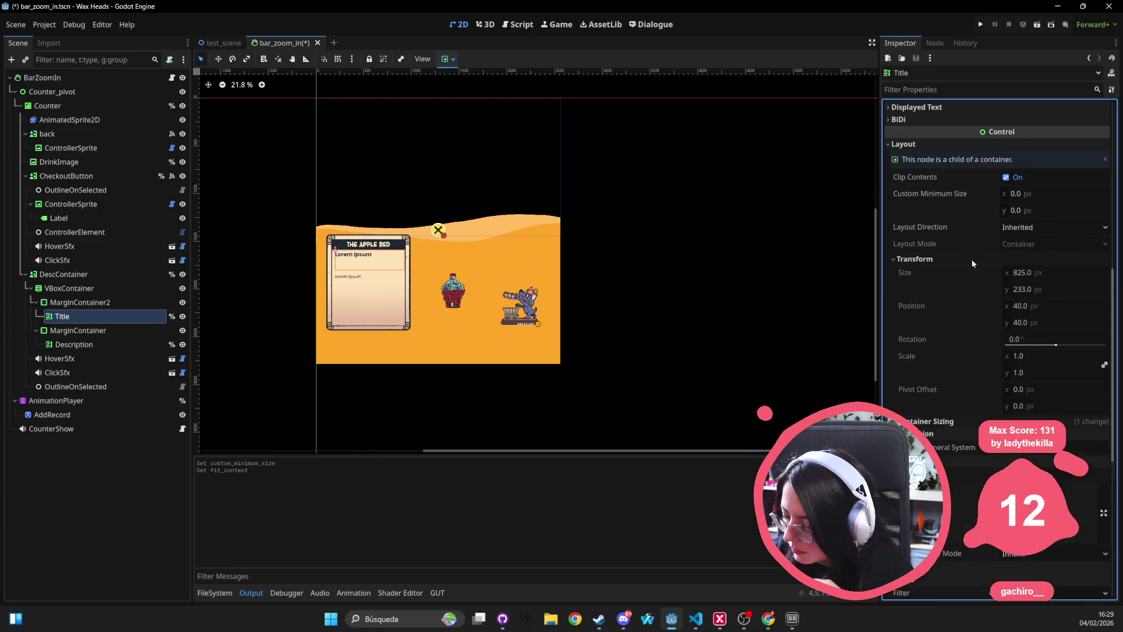
Step: Set the Title's vertical sizing to Shrink Begin, bringing its height to 92 px
left_click(452, 59)
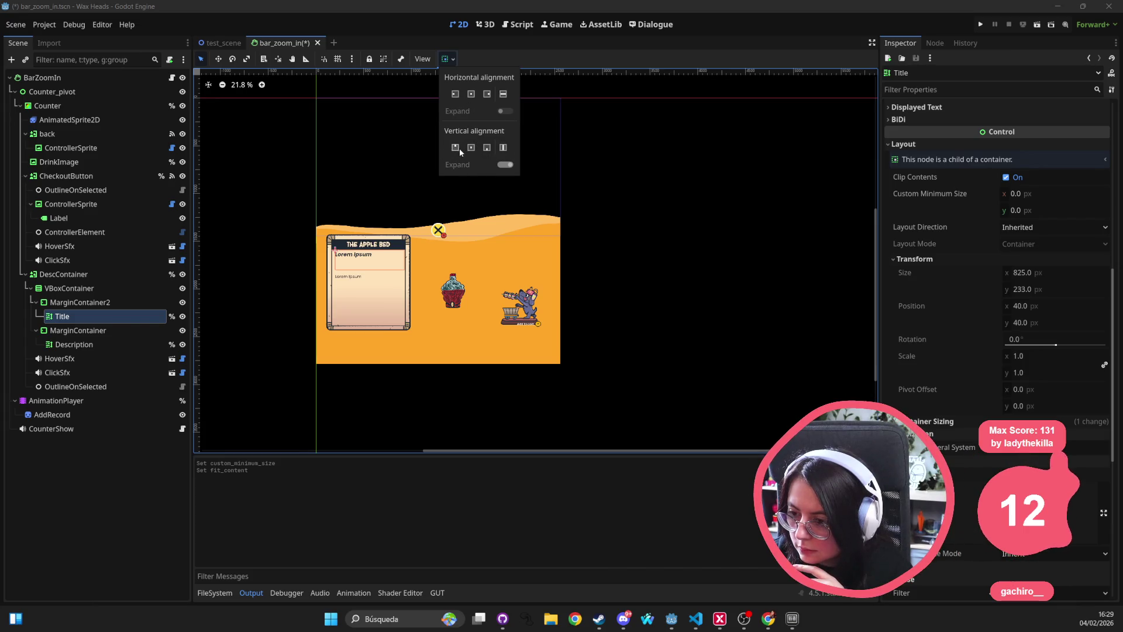
left_click(482, 163)
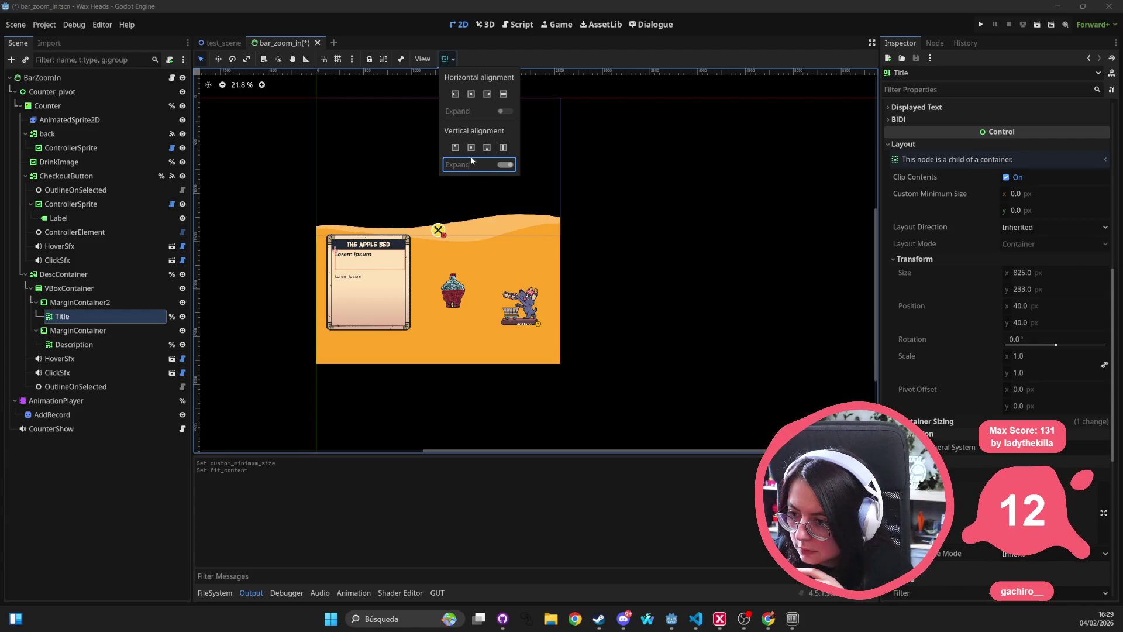
left_click(455, 149)
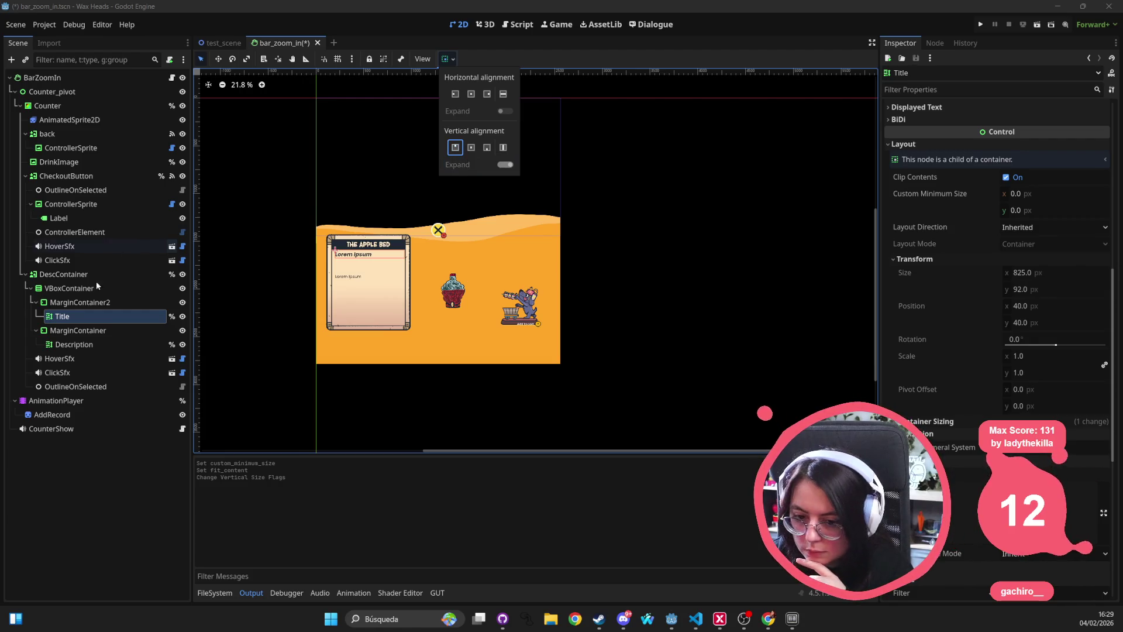
left_click(59, 289)
left_click(70, 302)
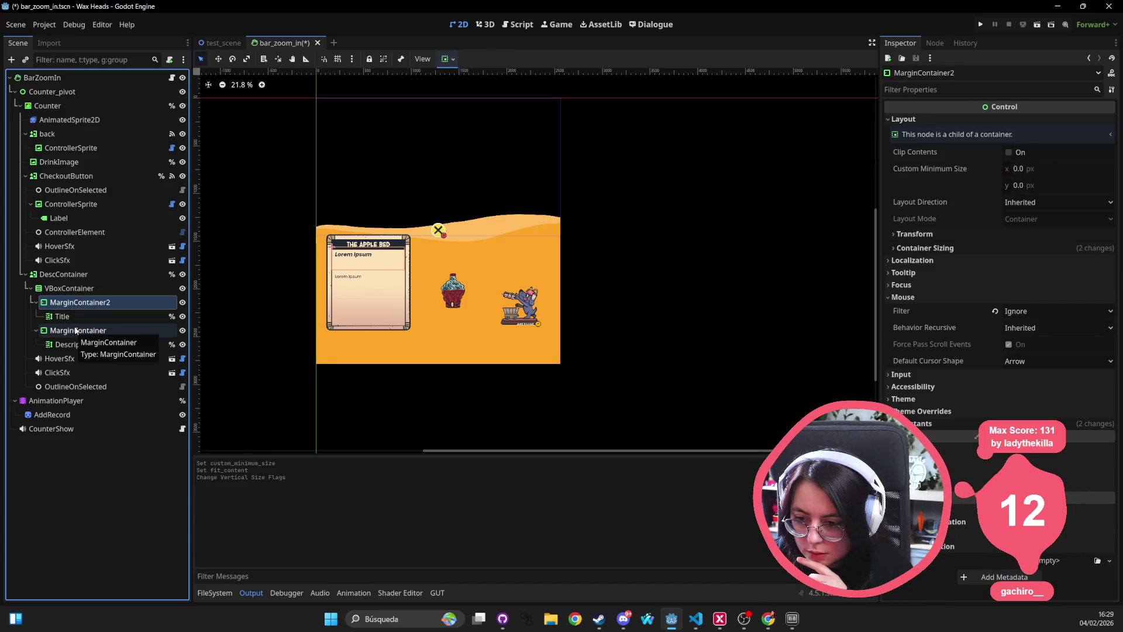
Step: Inspect MarginContainer2's margin constants and the Title, MarginContainer and Description nodes
left_click(973, 422)
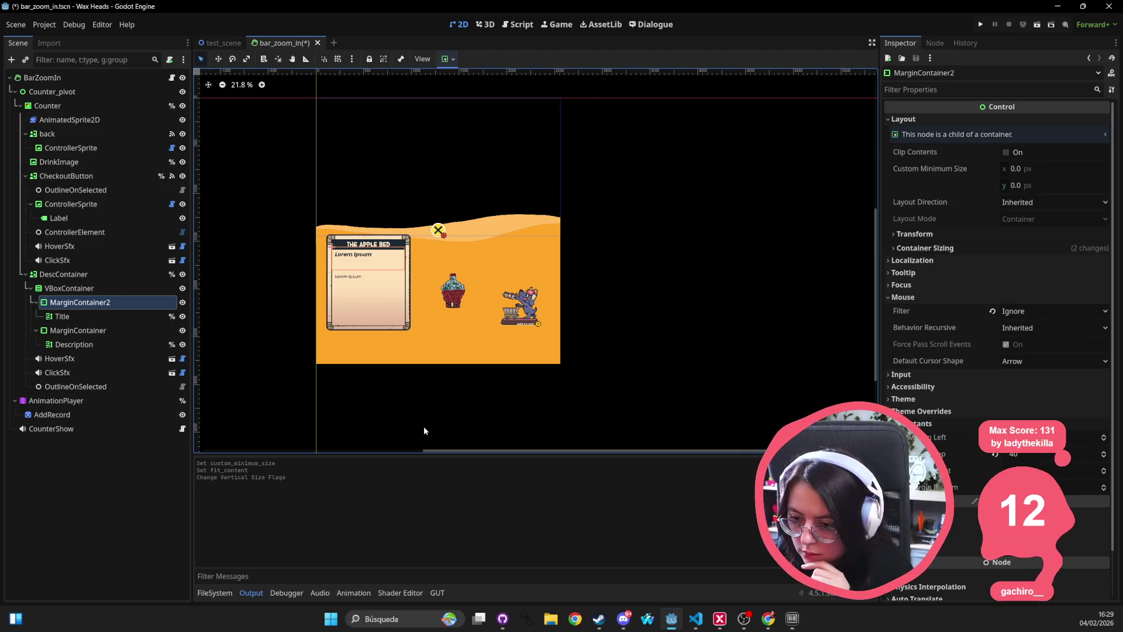
left_click(74, 317)
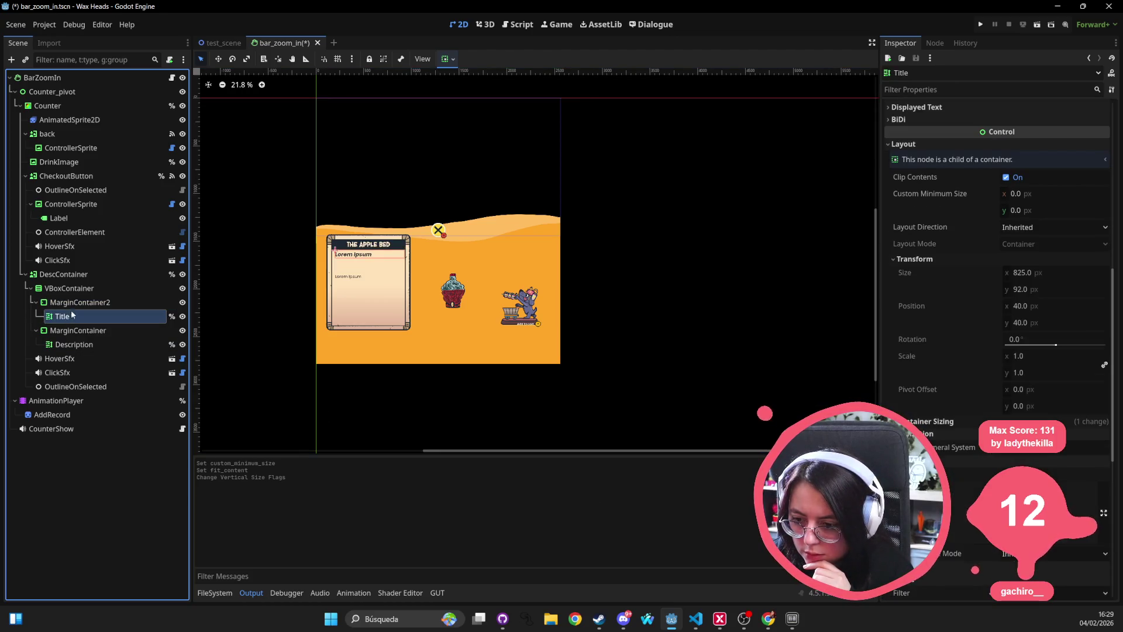
left_click(74, 307)
left_click(70, 330)
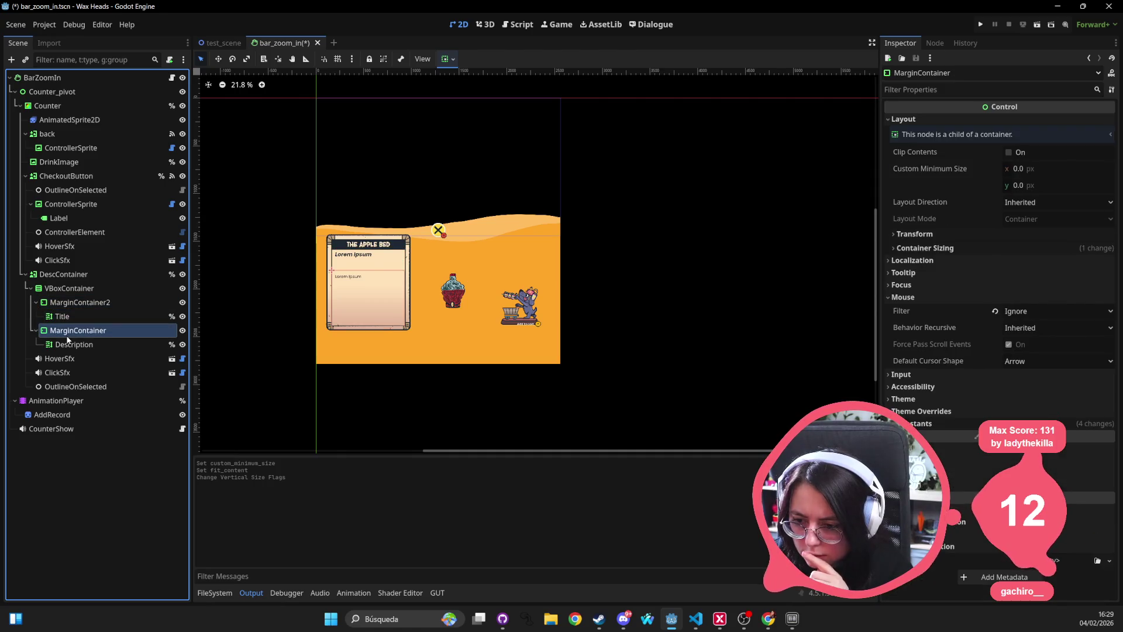
left_click(69, 345)
Step: Move Title, then Description, directly under VBoxContainer and start deleting the empty MarginContainer2
left_click(85, 317)
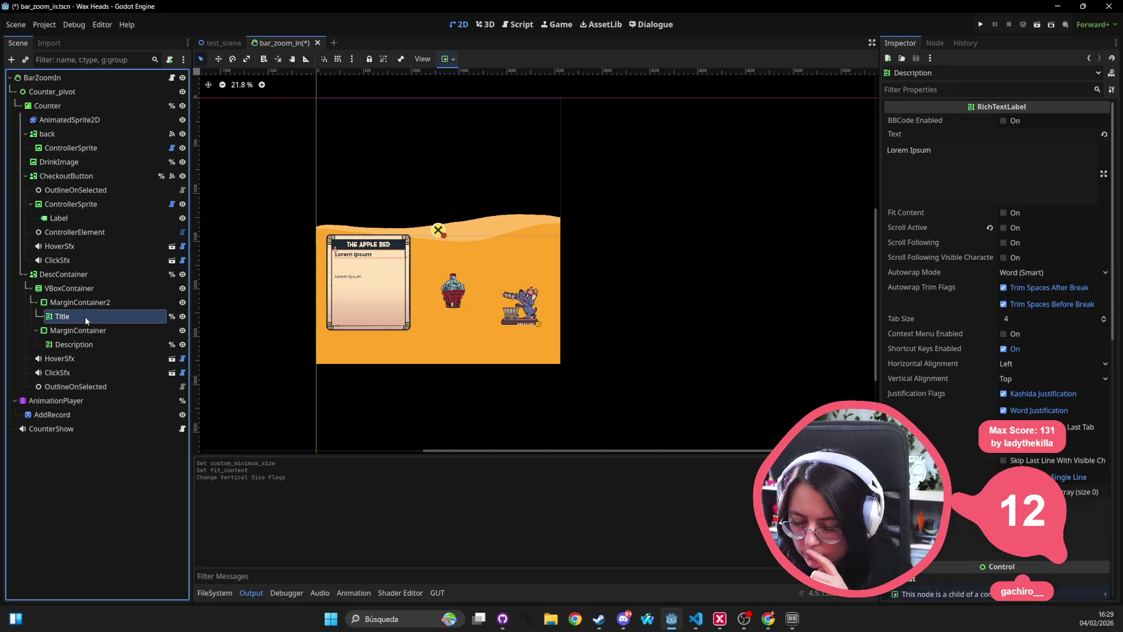
left_click_drag(71, 325, 79, 291)
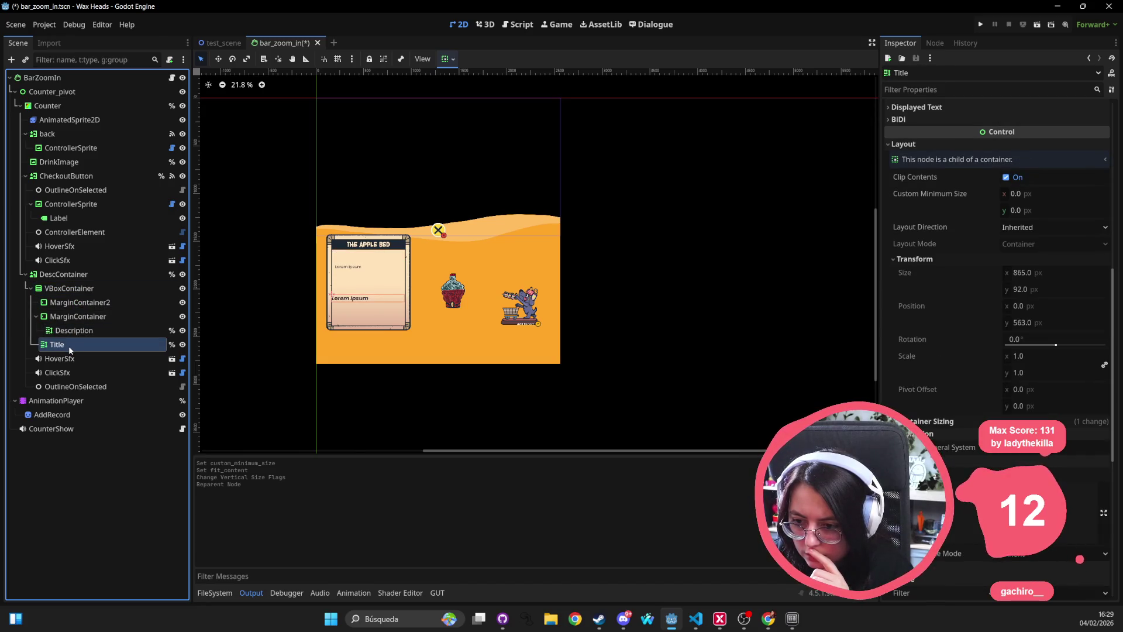
left_click_drag(85, 331, 77, 290)
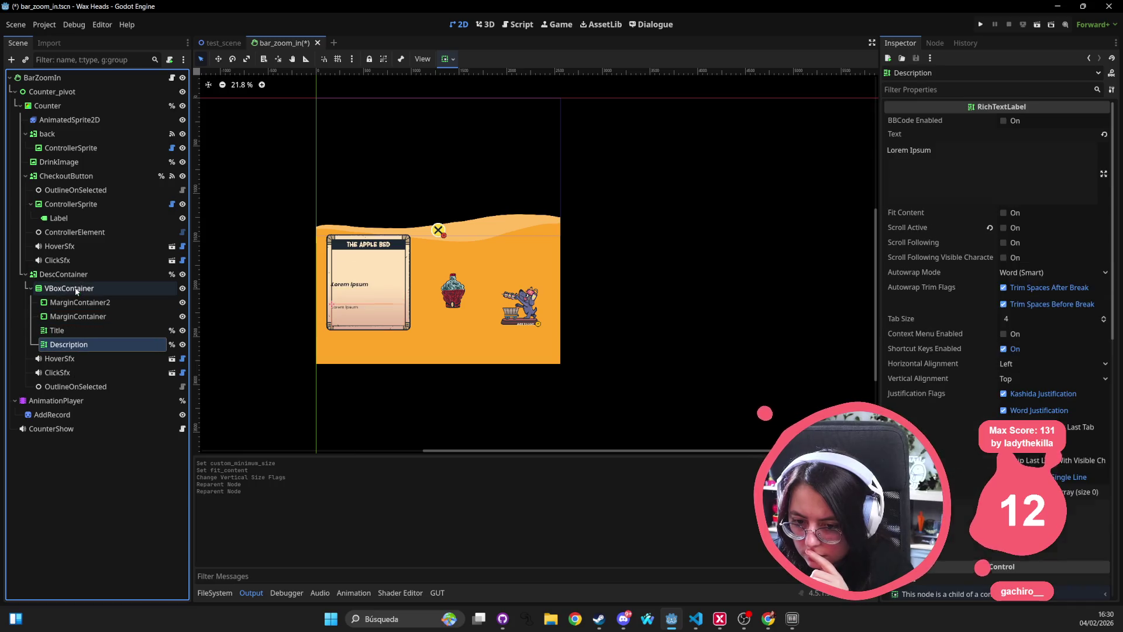
left_click(84, 303)
key("Delete")
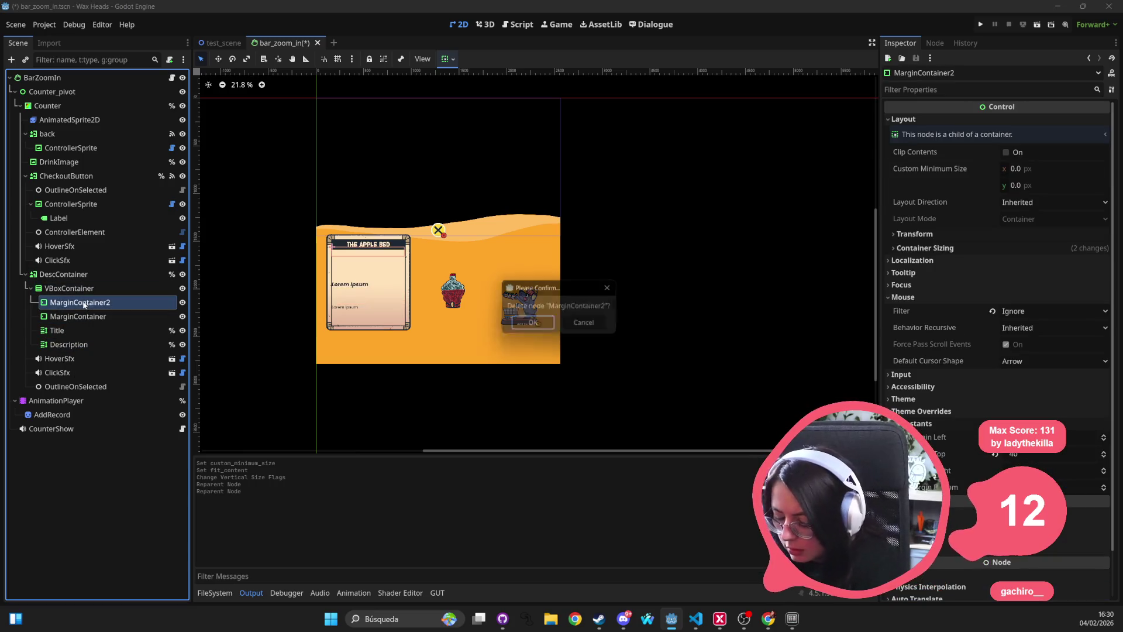
Step: Delete MarginContainer2 and MarginContainer, inspect the VBoxContainer and Title, then undo the deletions
left_click(530, 324)
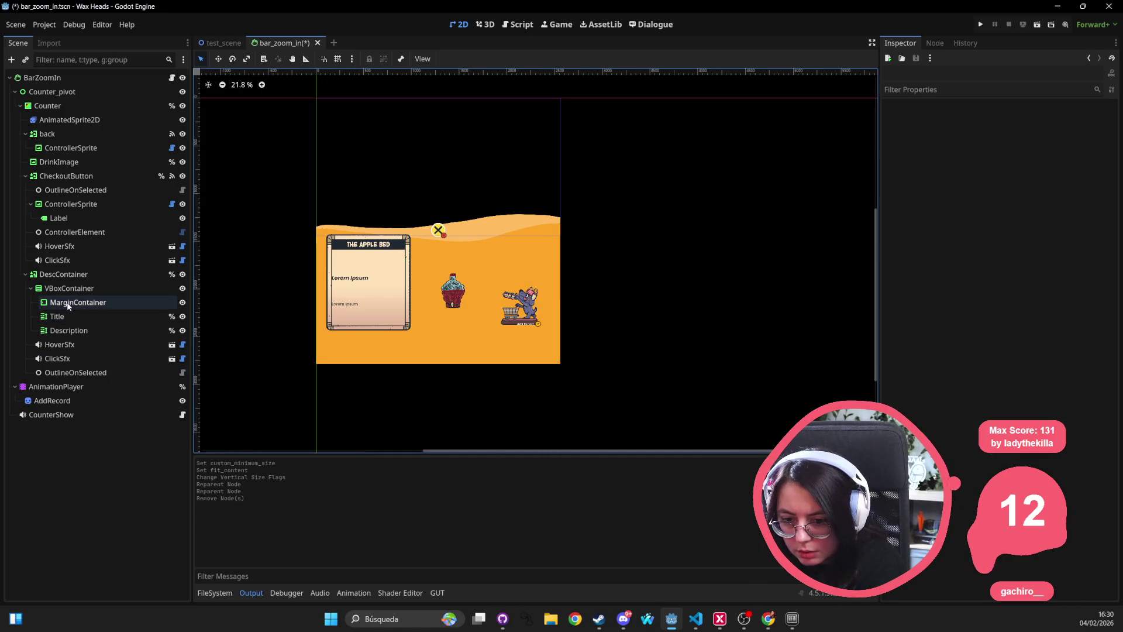
key("Delete")
left_click(530, 324)
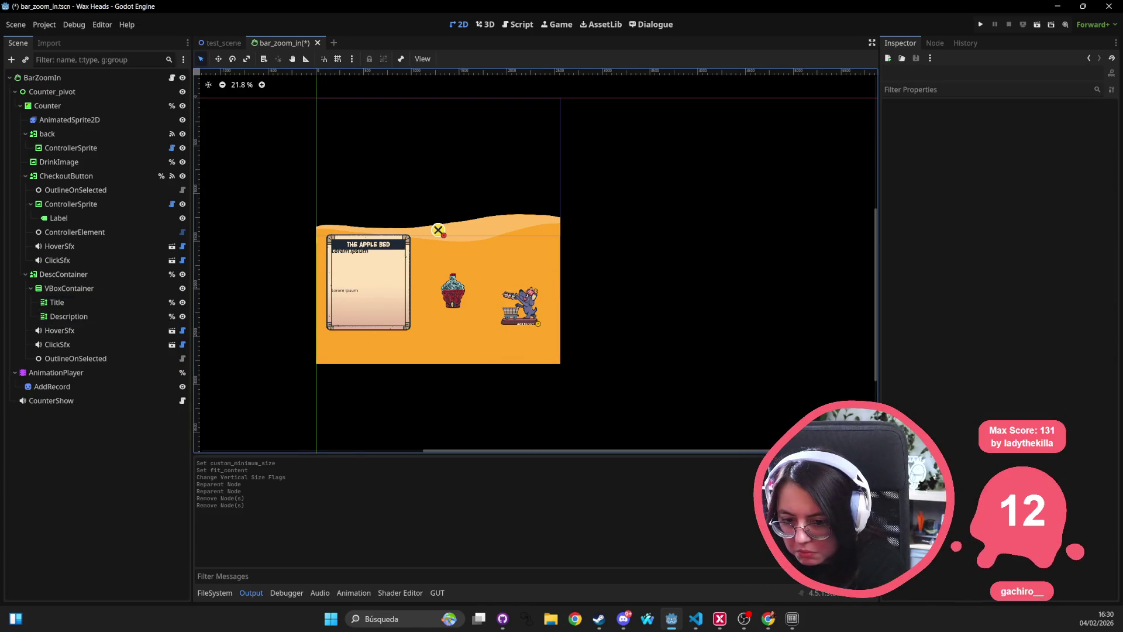
left_click(69, 288)
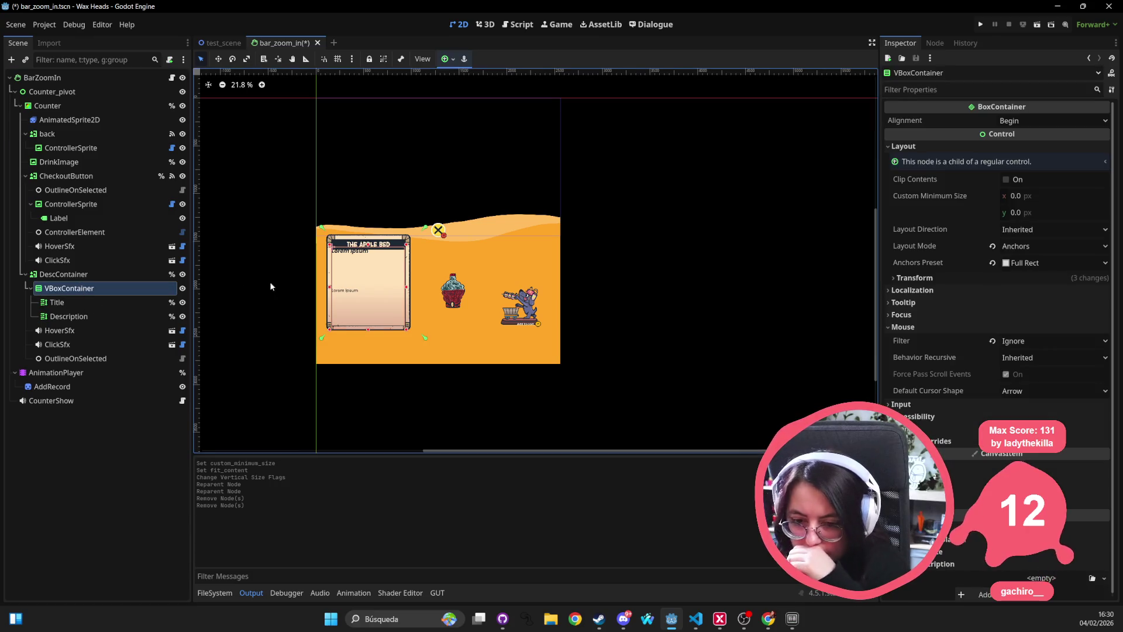
left_click(940, 458)
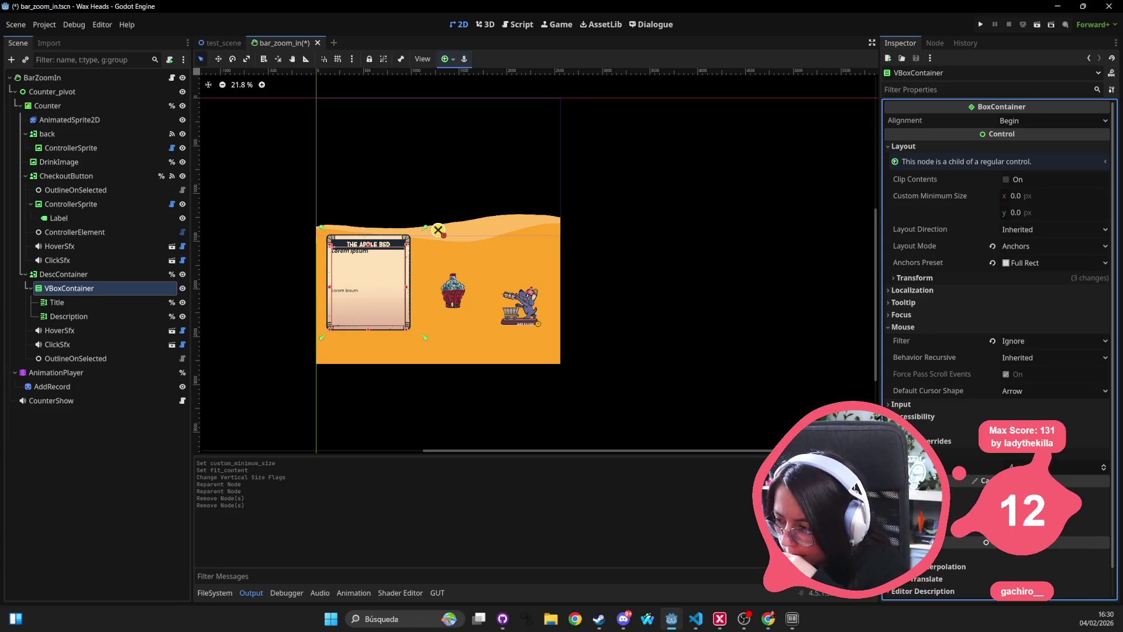
left_click(87, 302)
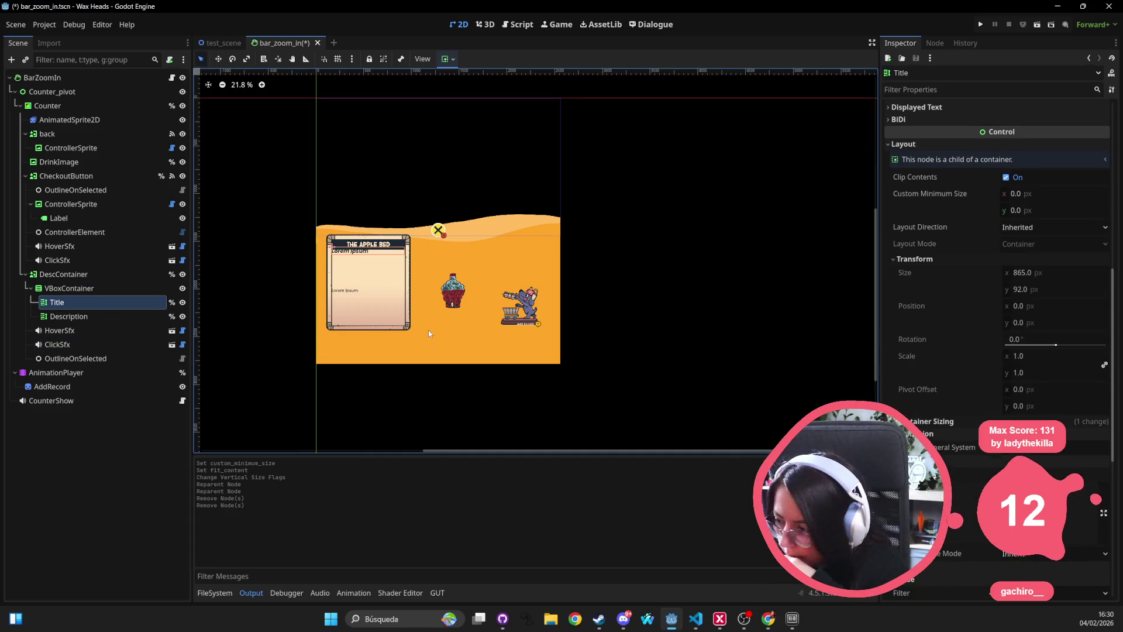
scroll(953, 459, "down", 5)
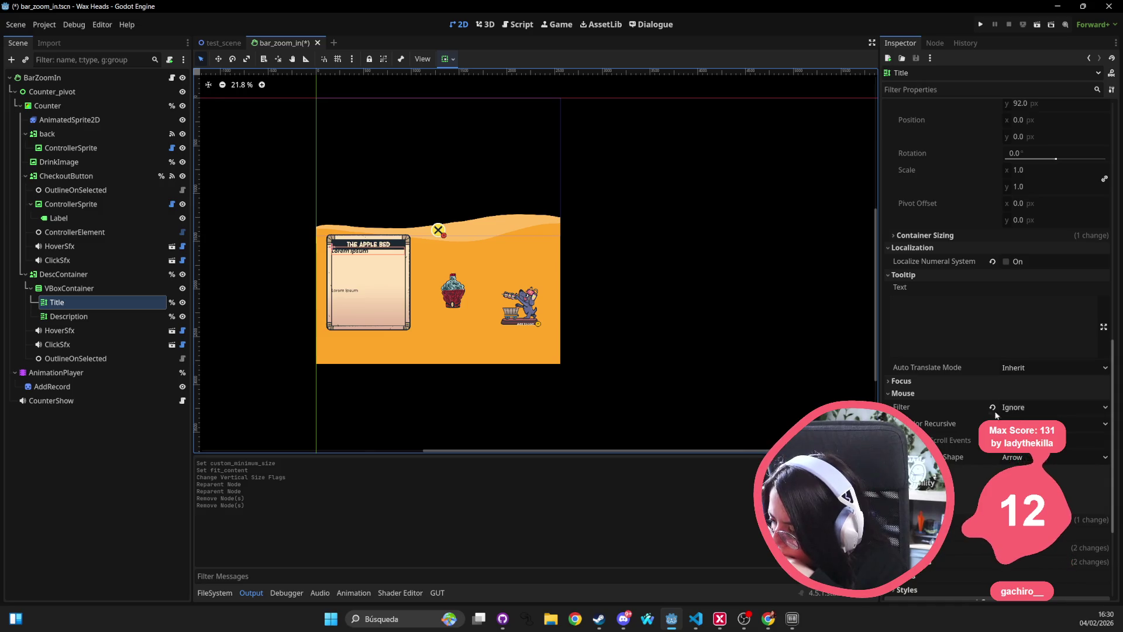
left_click_drag(450, 299, 442, 288)
key("ctrl+z")
key("ctrl+z")
key("ctrl+z")
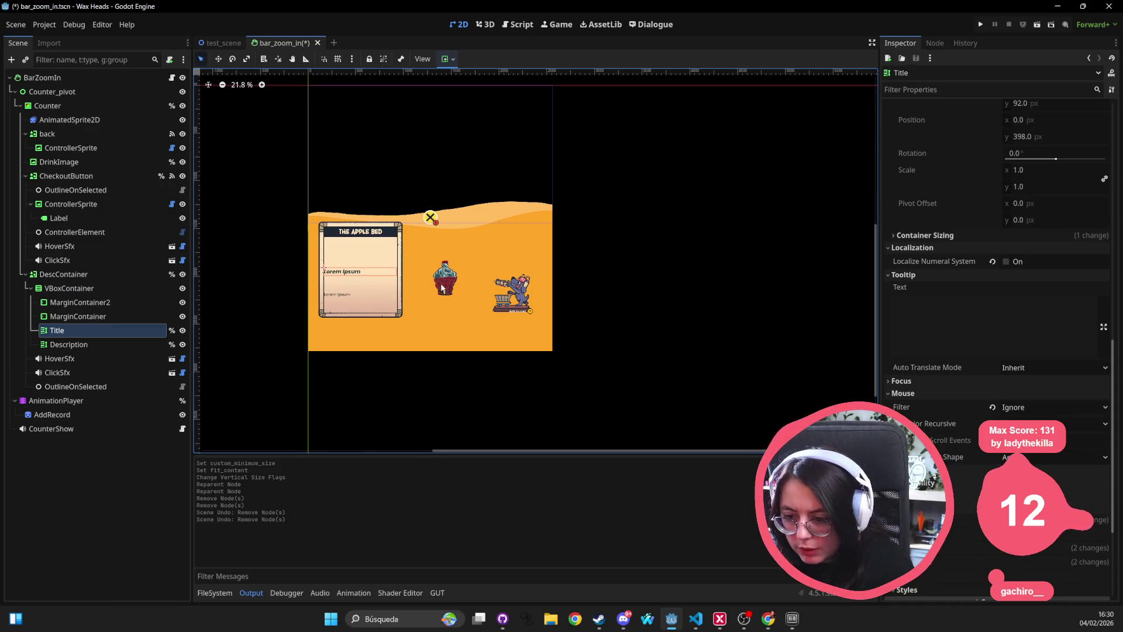
Step: Move MarginContainer2 directly under DescContainer, wrapping the VBoxContainer with Title and Description
left_click(76, 302)
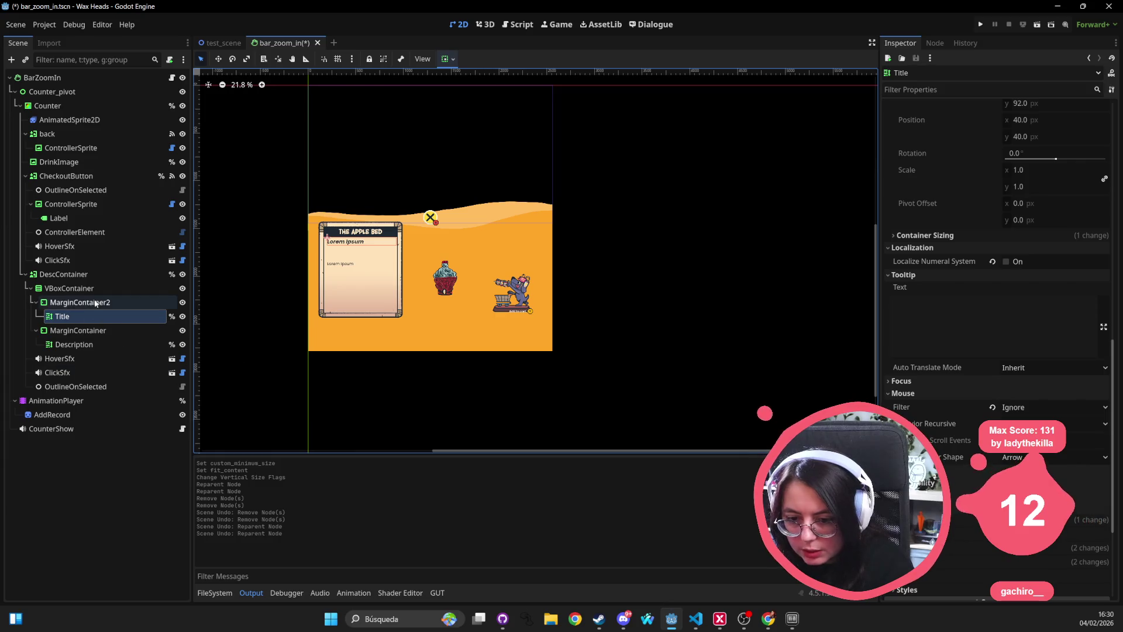
left_click(75, 316)
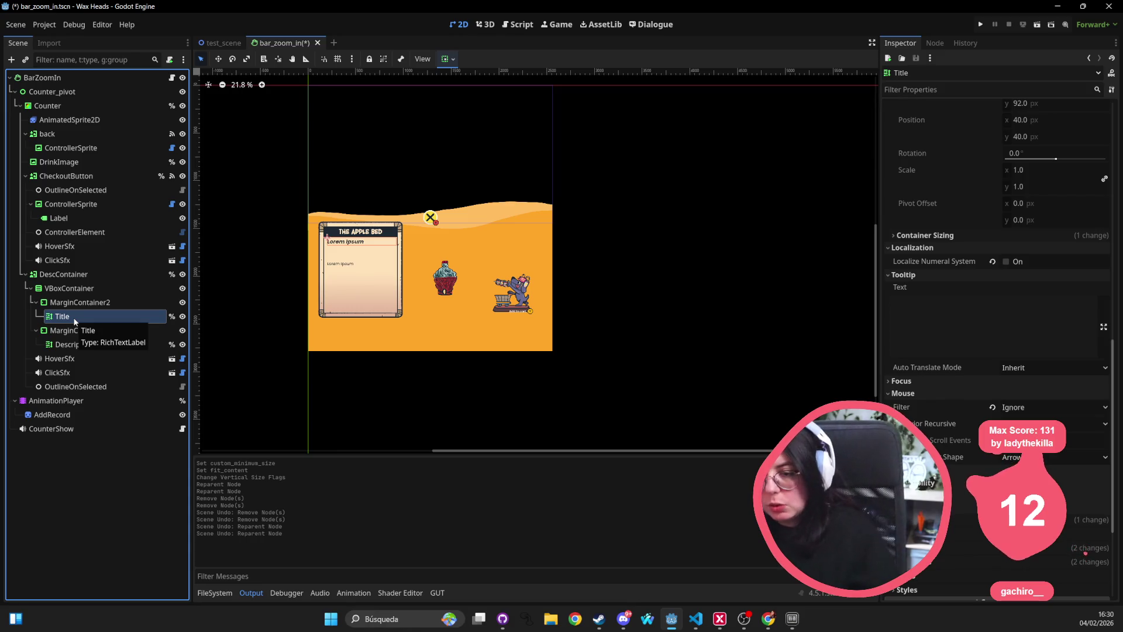
left_click(85, 304)
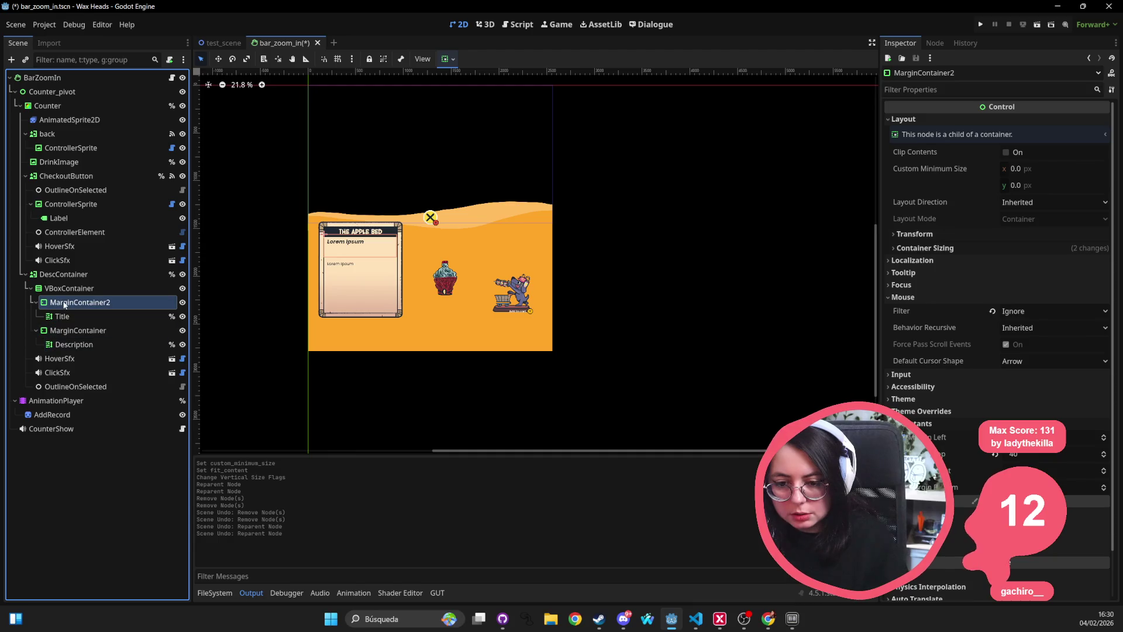
left_click(47, 289)
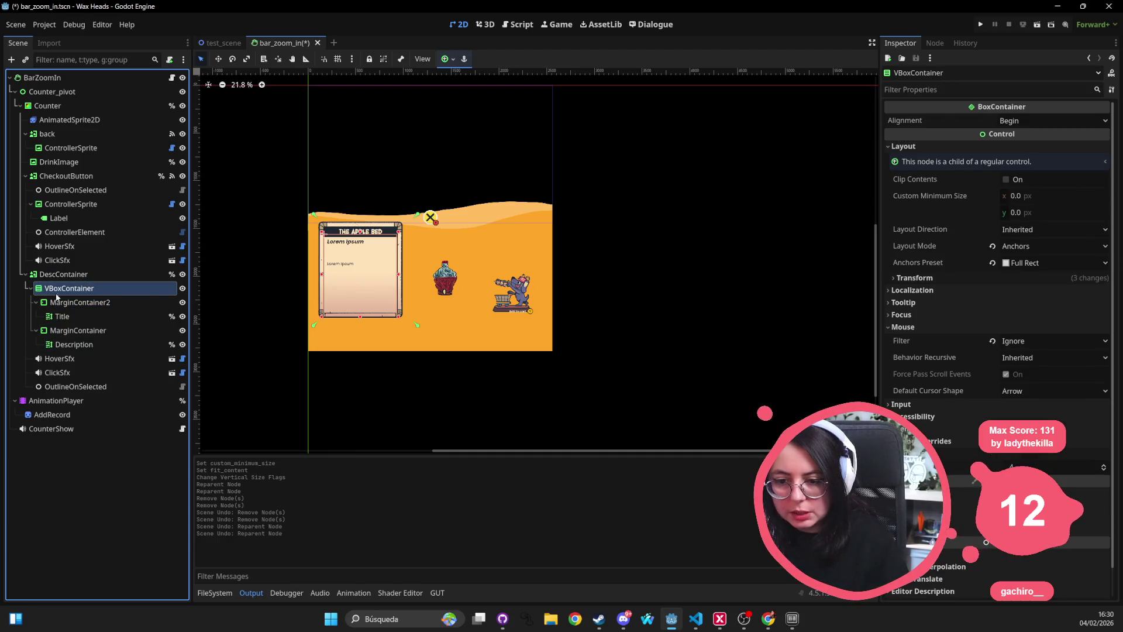
left_click(60, 302)
left_click_drag(60, 282, 66, 370)
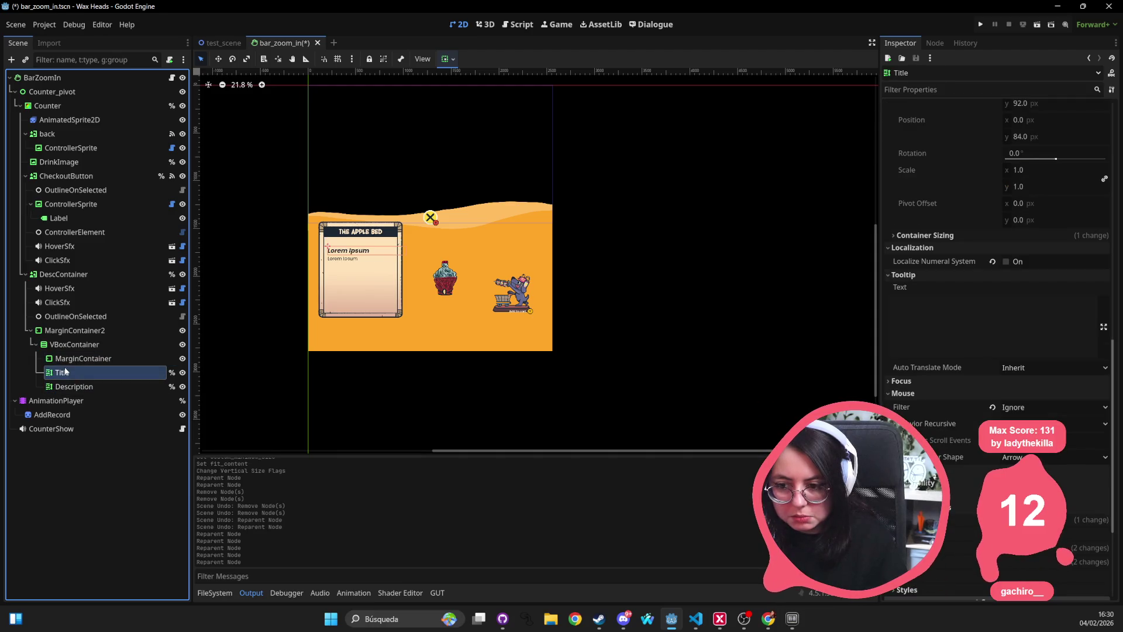
left_click(84, 358)
Step: Delete the empty MarginContainer and review the Description, Title, VBoxContainer and MarginContainer2 nodes
key("Delete")
key("Return")
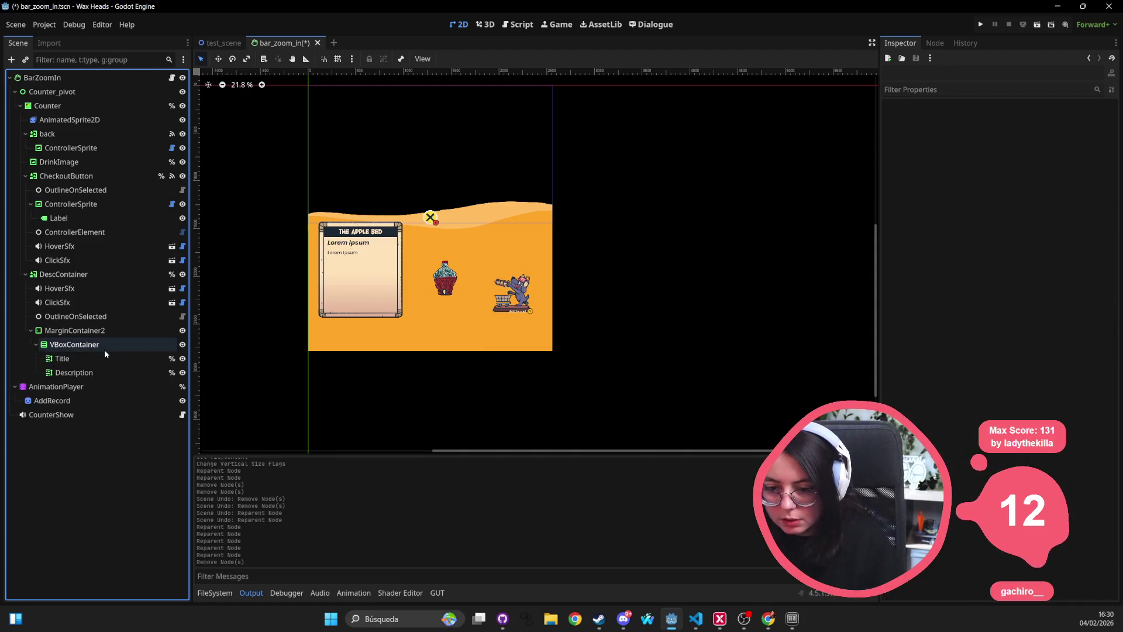
left_click(94, 372)
left_click(100, 357)
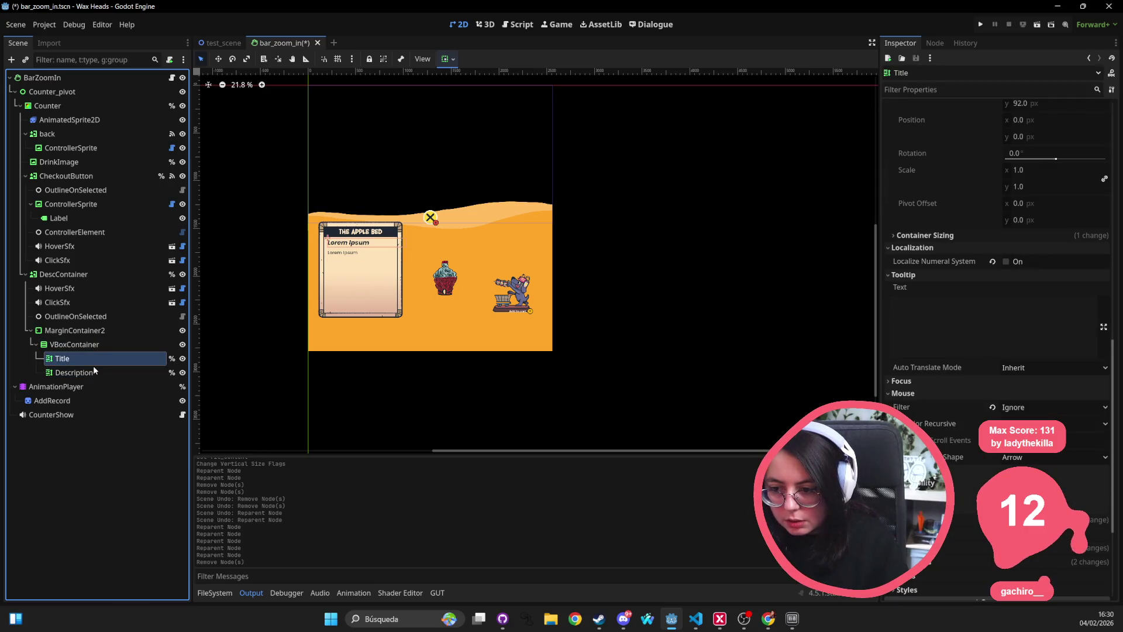
left_click(93, 367)
left_click(103, 344)
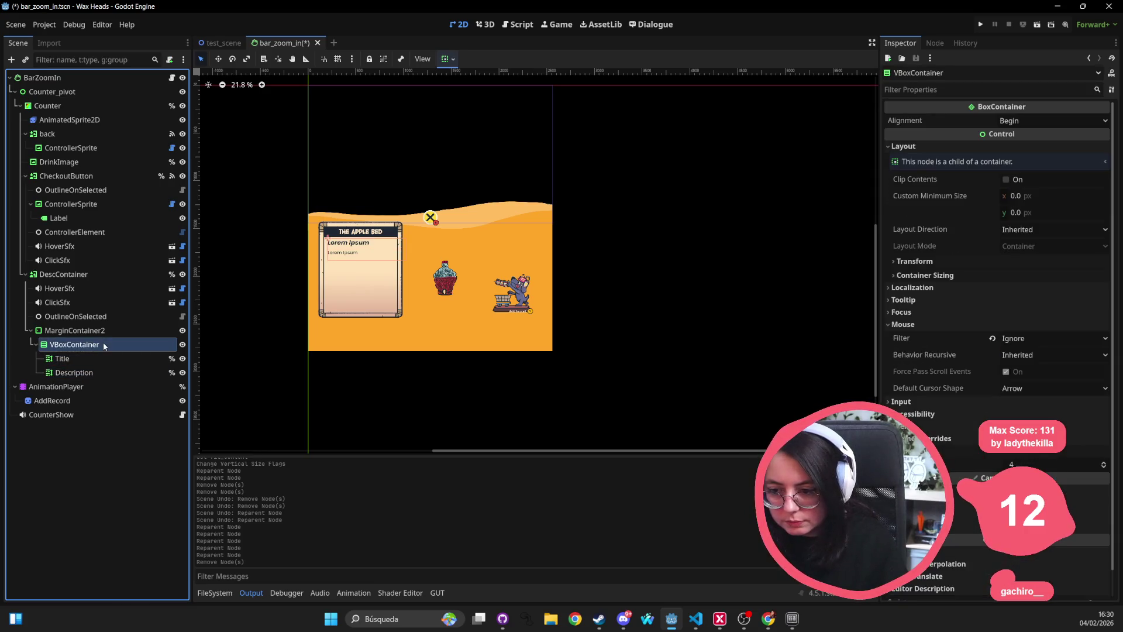
left_click(110, 331)
Step: Narrow MarginContainer2 to 769×273 on the canvas so it fits inside the DescContainer card
scroll(406, 269, "up", 6)
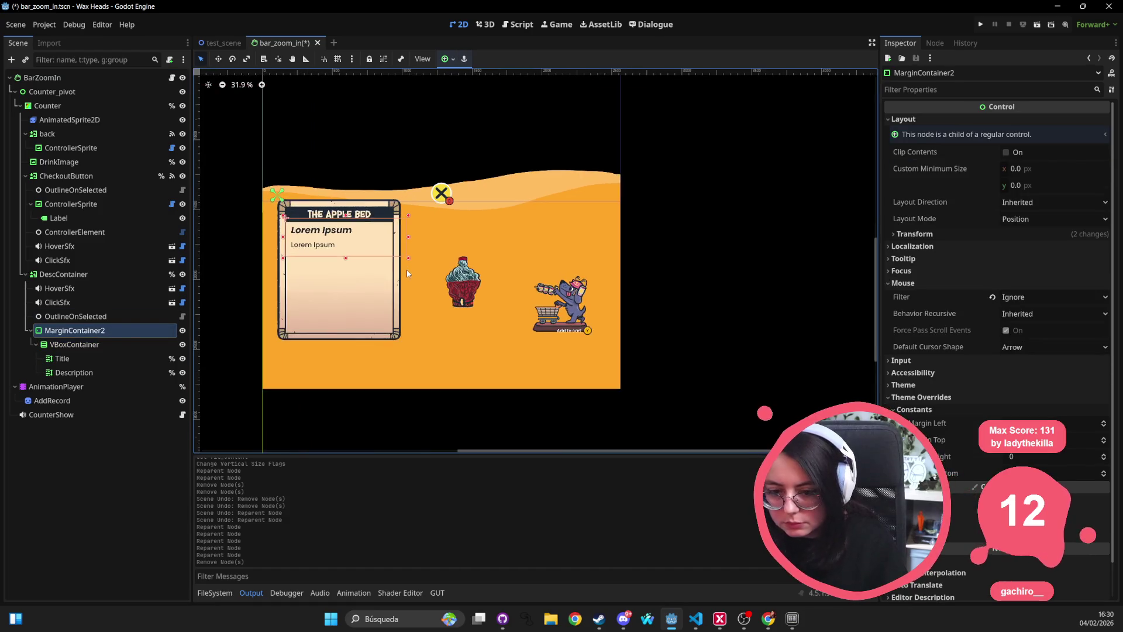
left_click_drag(436, 277, 580, 243)
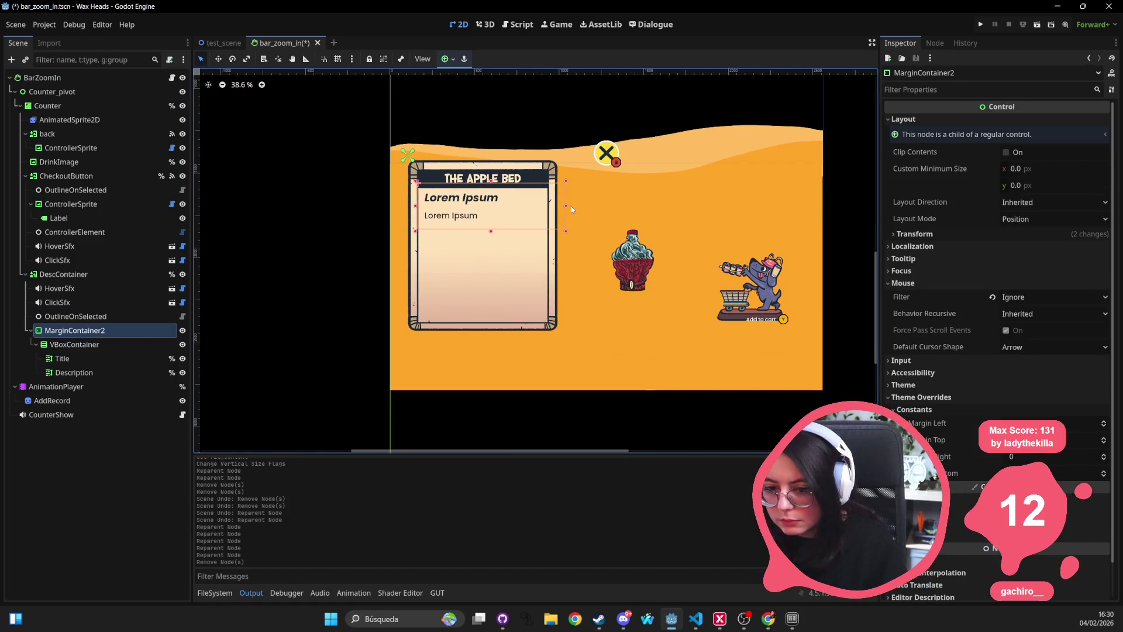
left_click_drag(570, 206, 556, 206)
key("ctrl+z")
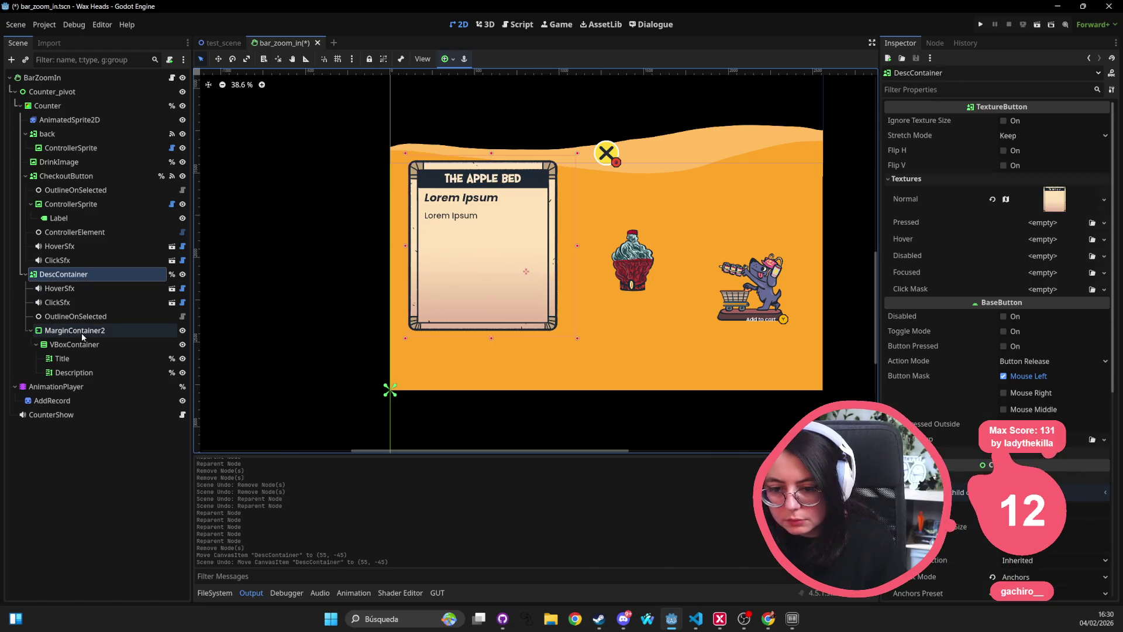
left_click(83, 333)
left_click_drag(566, 206, 550, 207)
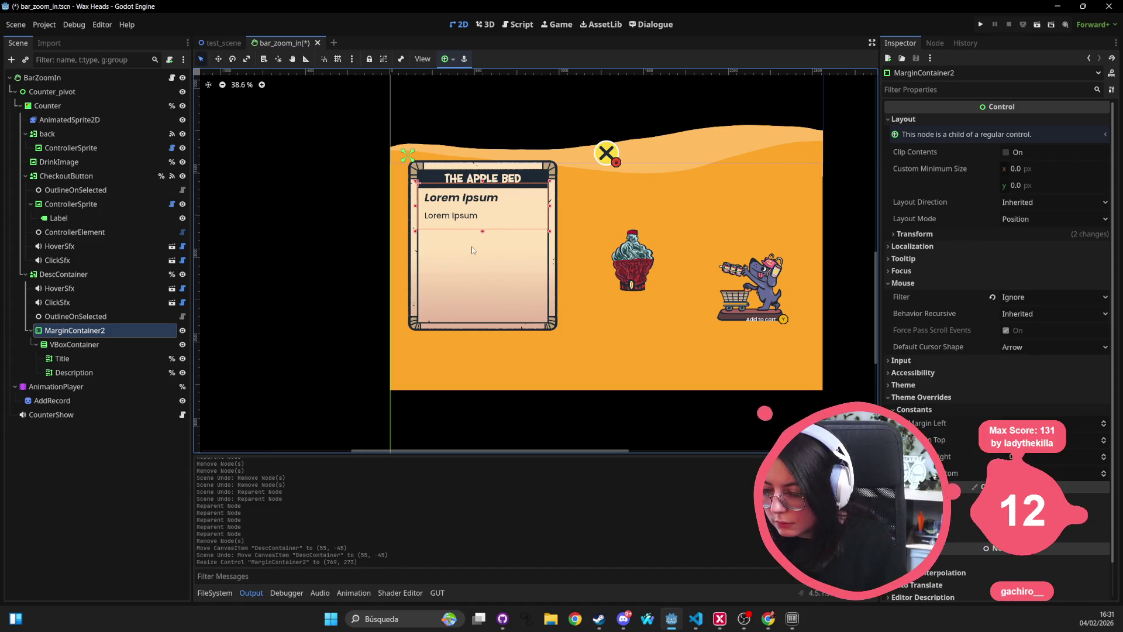
left_click(59, 274)
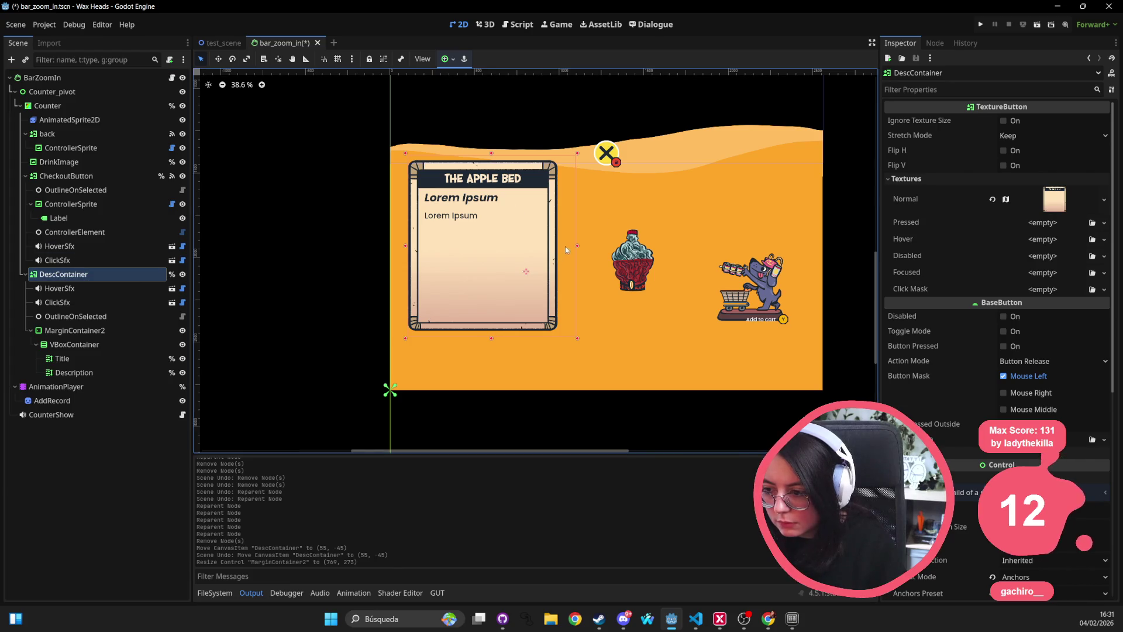
left_click_drag(533, 245, 534, 245)
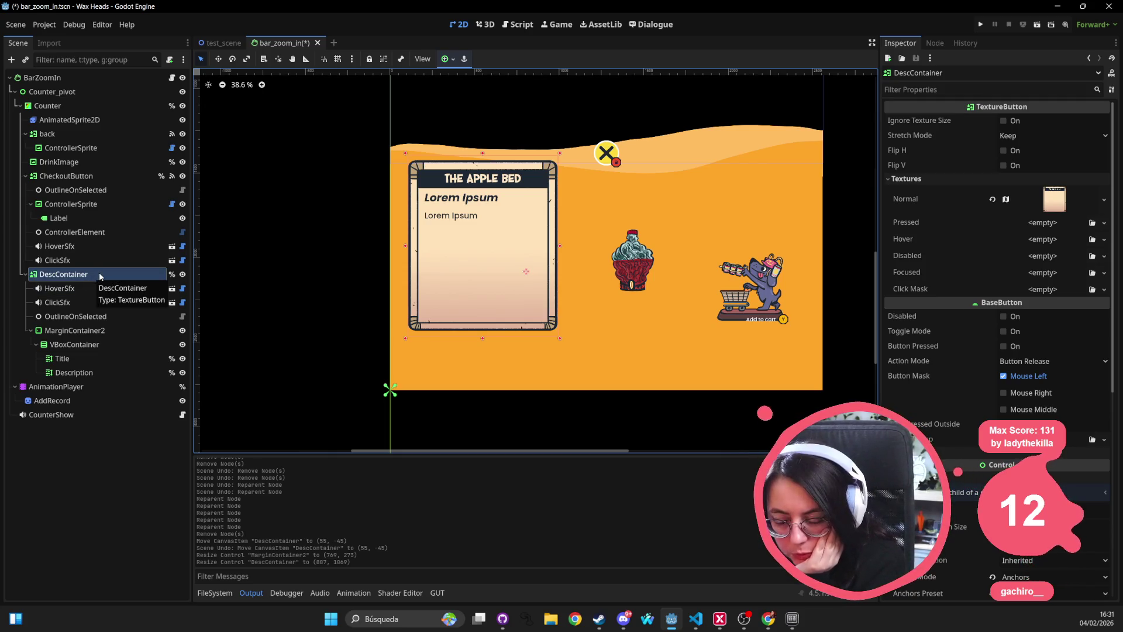
left_click(82, 330)
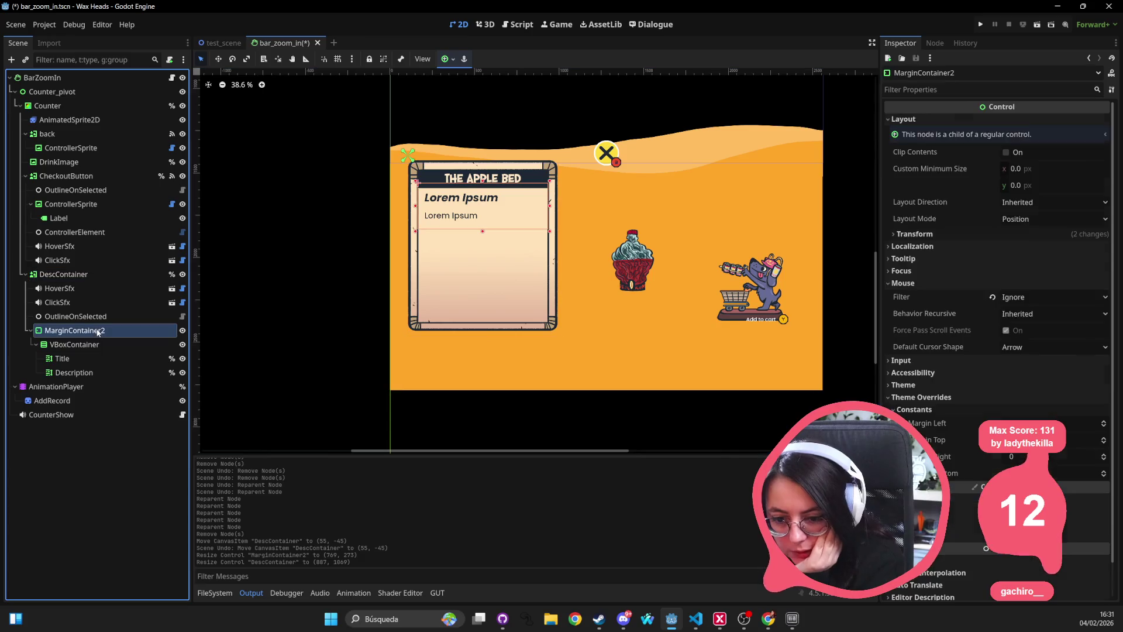
Step: Set the Description label's Normal Font Size override to 36 and save the scene
left_click(82, 345)
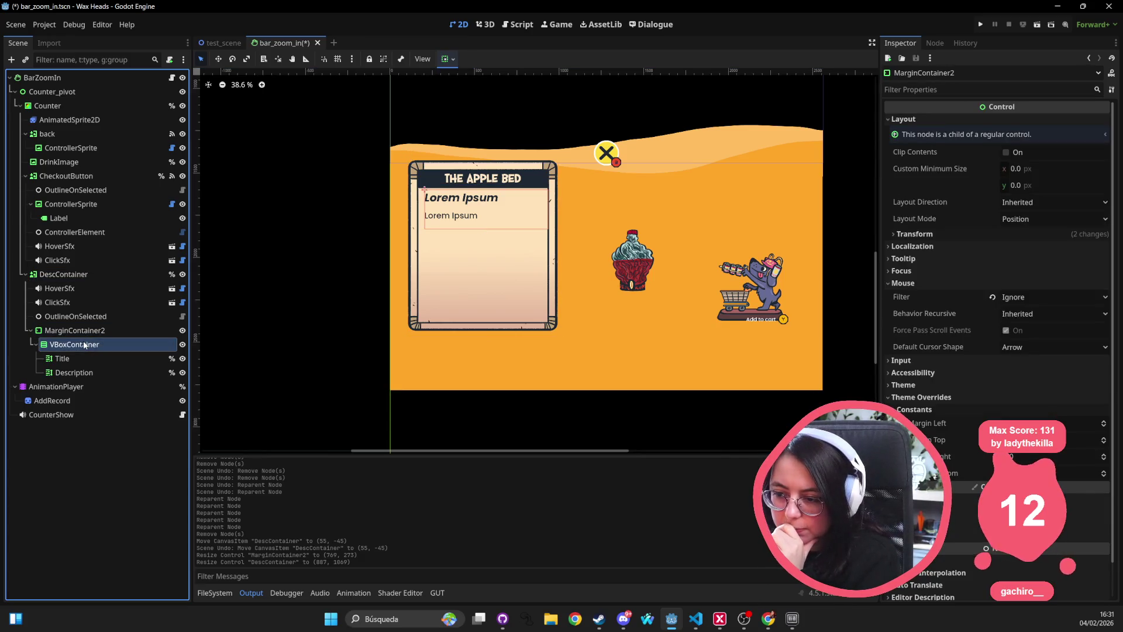
left_click(73, 375)
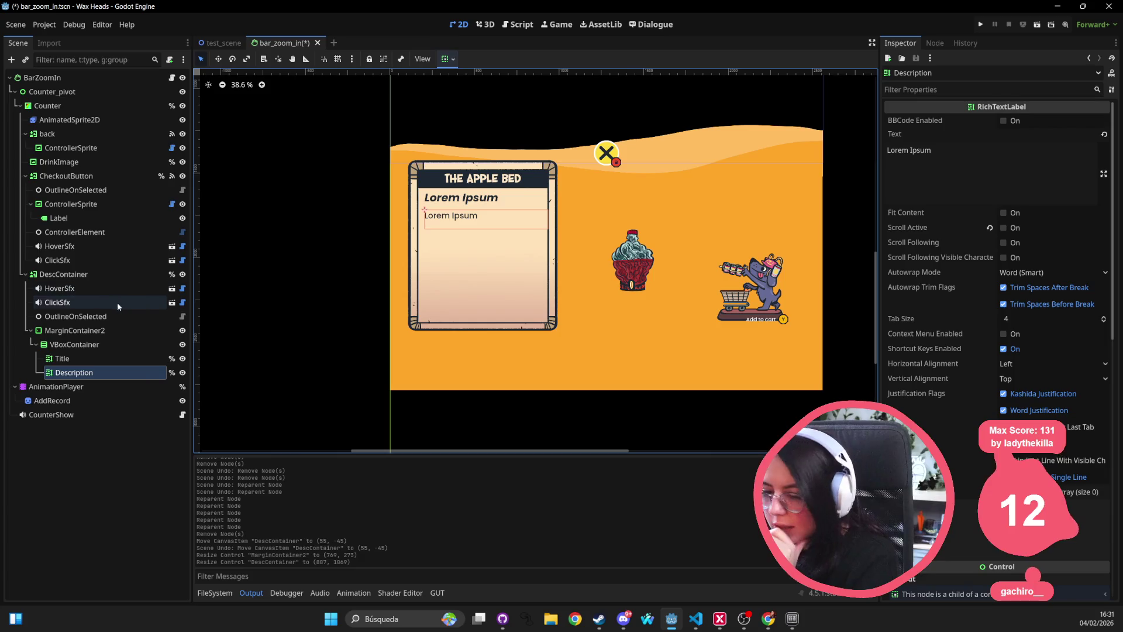
scroll(1007, 327, "down", 5)
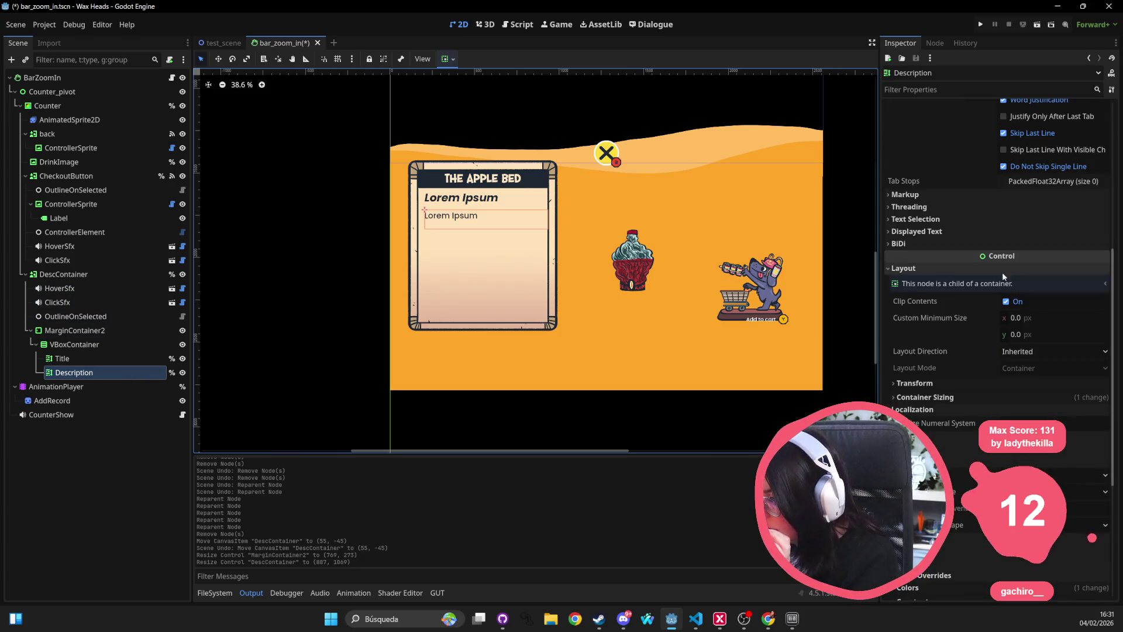
scroll(982, 259, "down", 5)
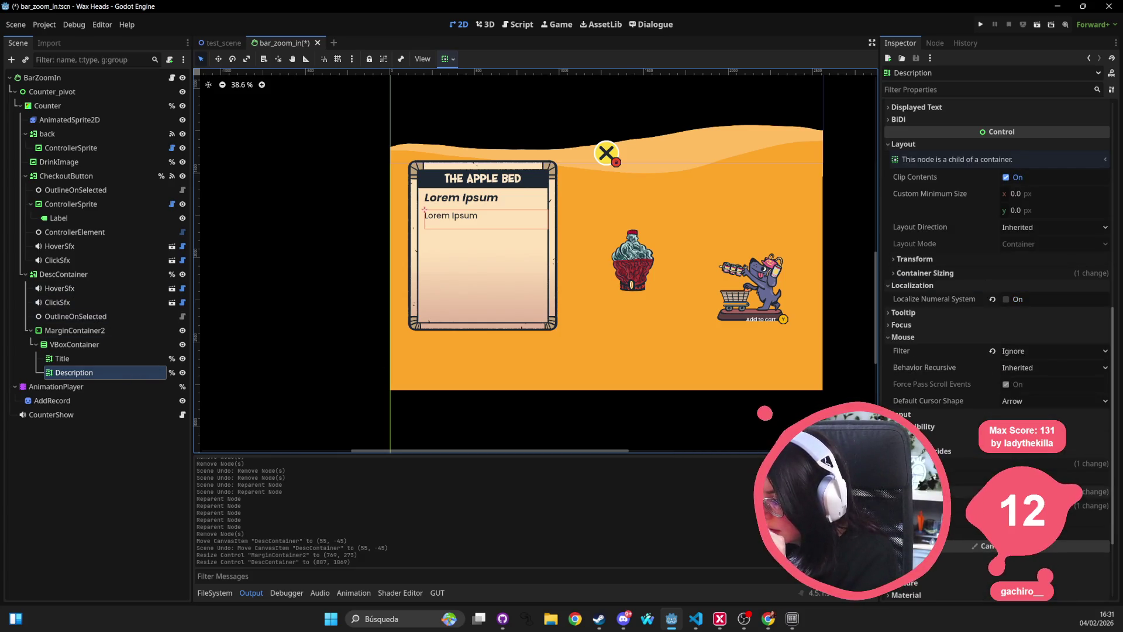
scroll(1034, 385, "down", 5)
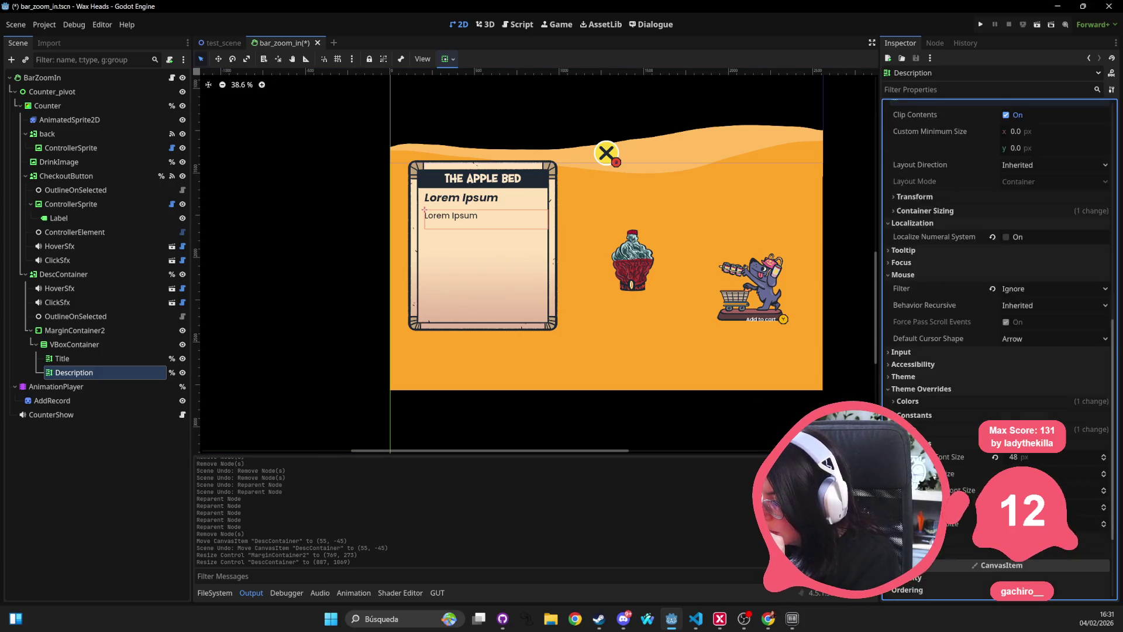
left_click(1031, 396)
type("36")
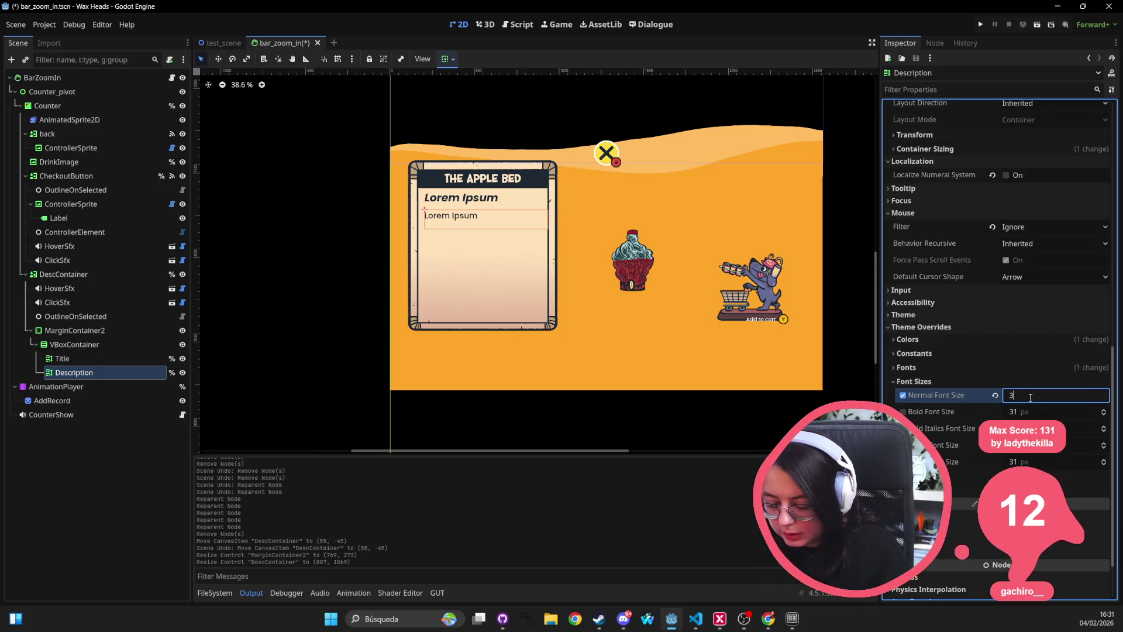
key("Return")
key("ctrl+s")
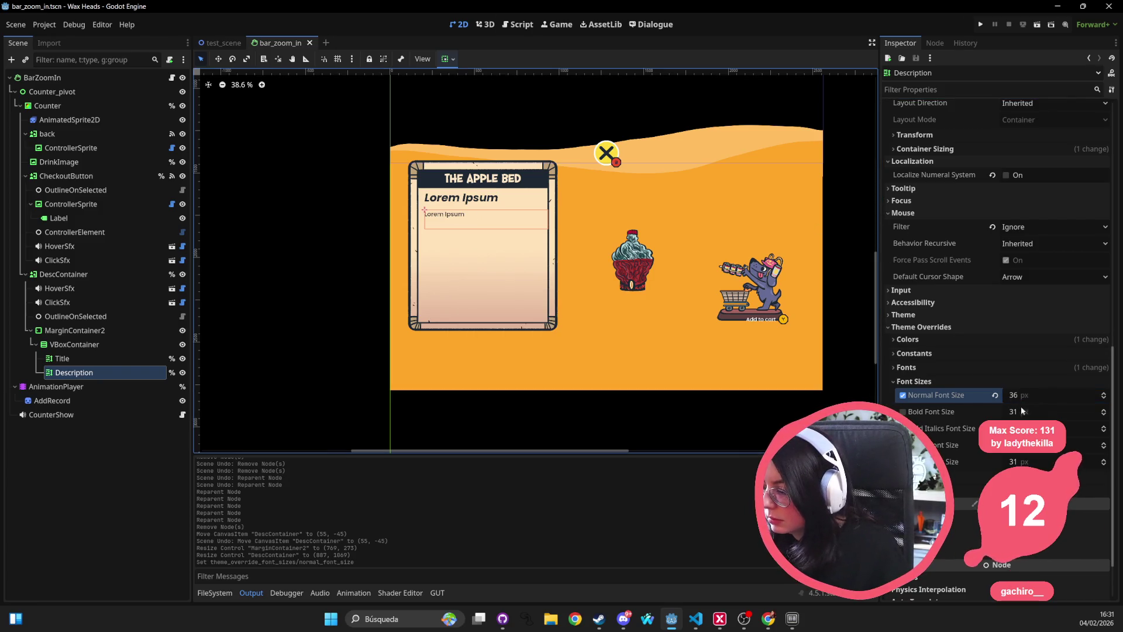
left_click(907, 412)
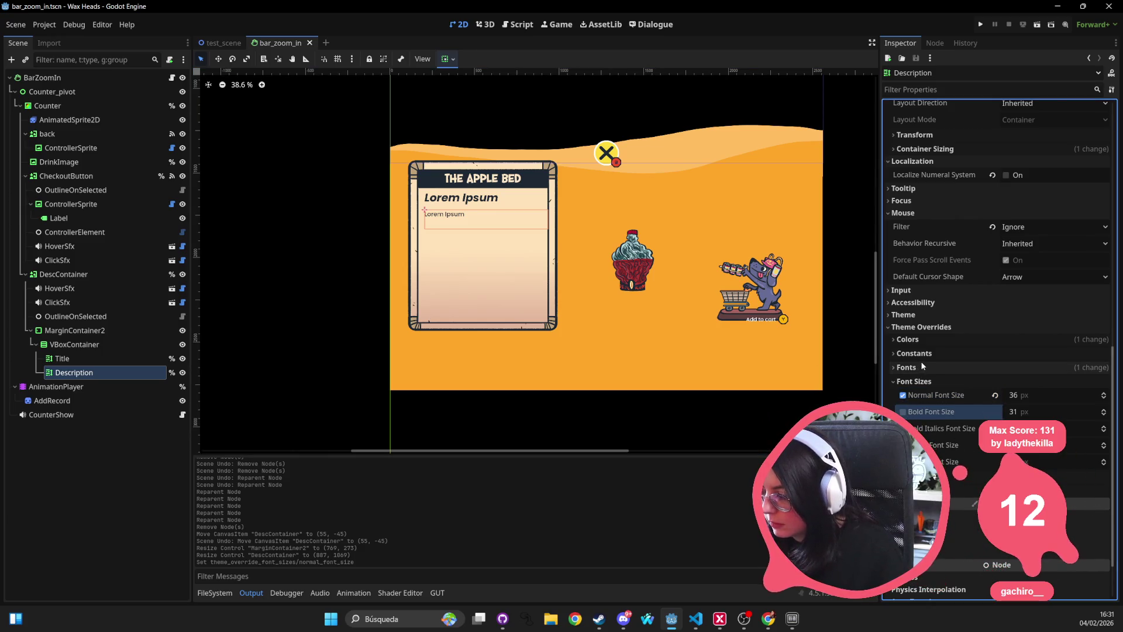
left_click(467, 200)
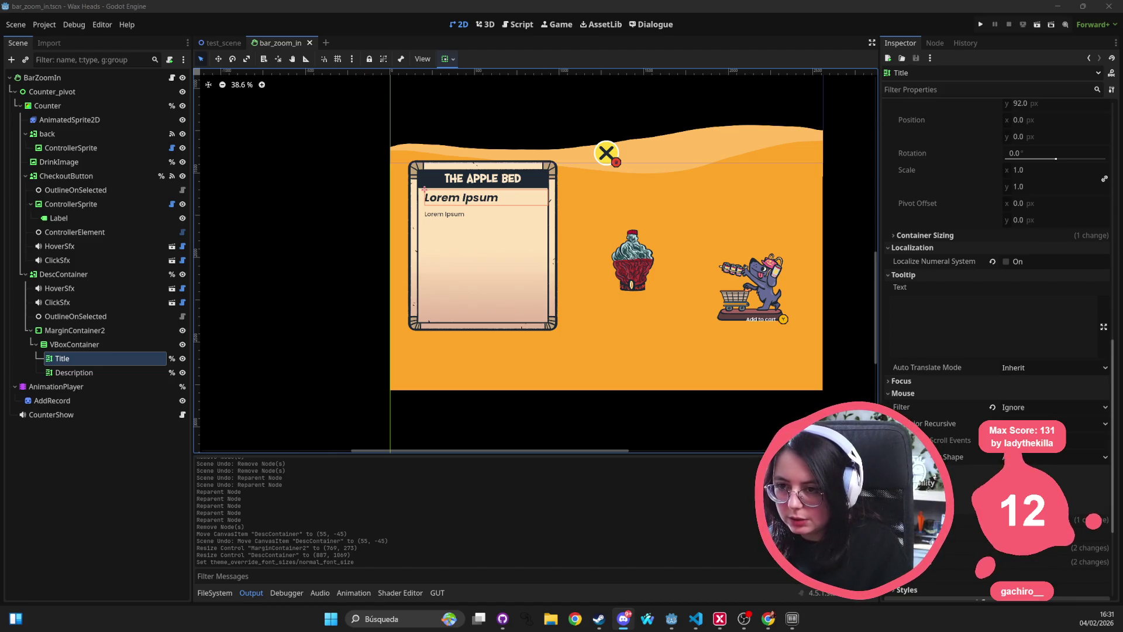
Step: Run the Wax Heads project from Godot to test the description card
left_click(980, 25)
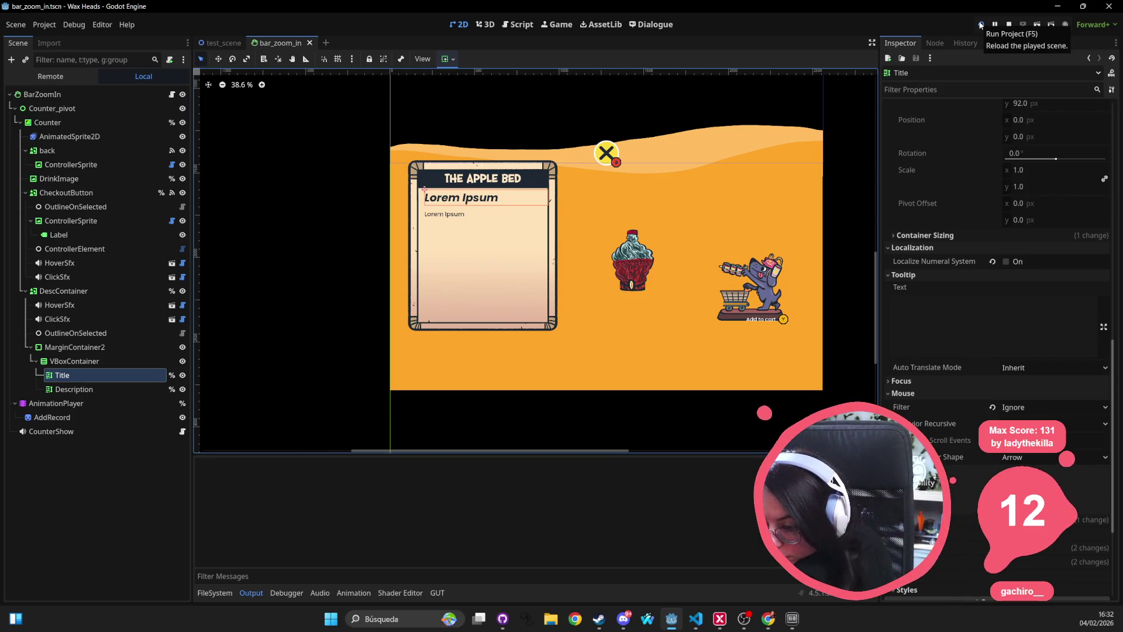
left_click(981, 25)
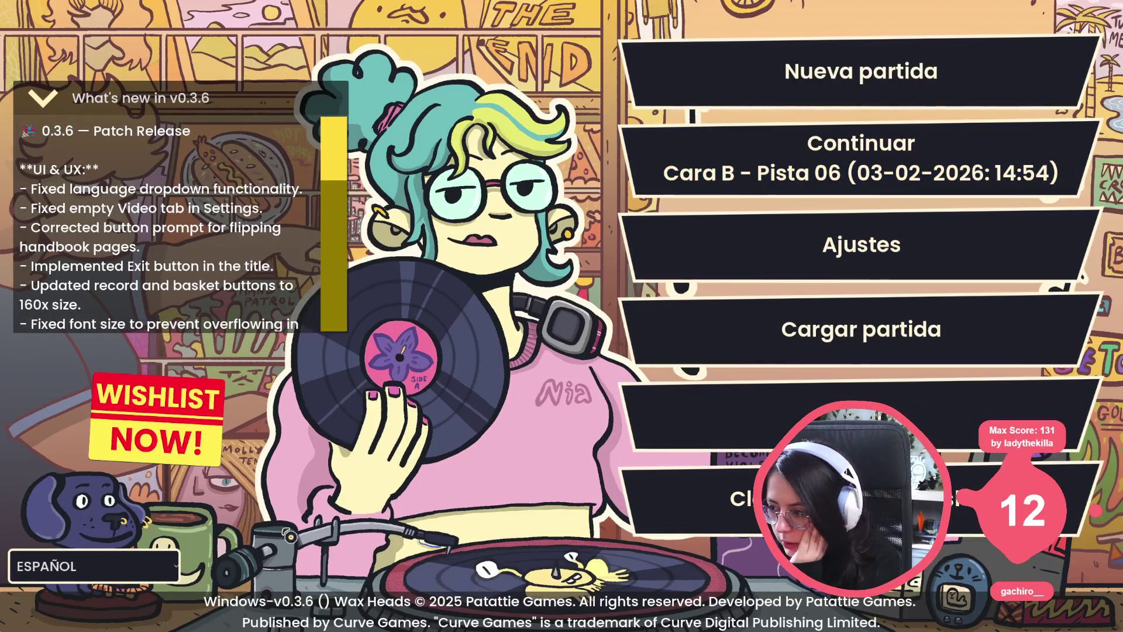
Step: Switch Wax Heads to DEUTSCH and continue the saved game with Fortsetzen
left_click(151, 567)
left_click(105, 532)
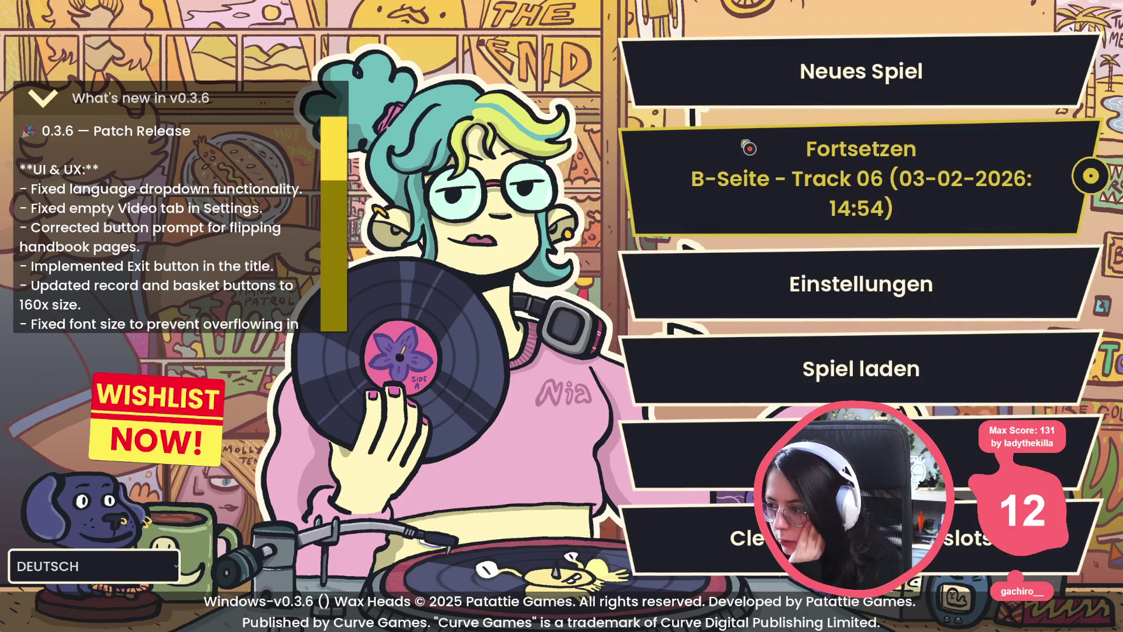
left_click(846, 203)
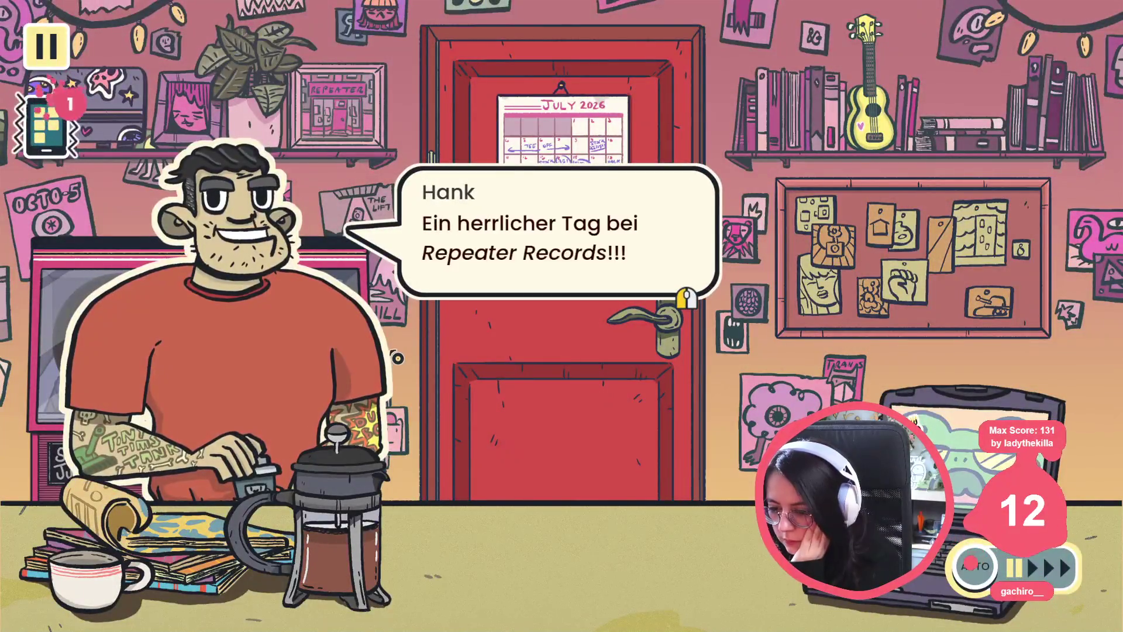
Step: Use the debug console command go_to_day Side A, Night 1 to jump to that day
key("grave")
type("go_to_da")
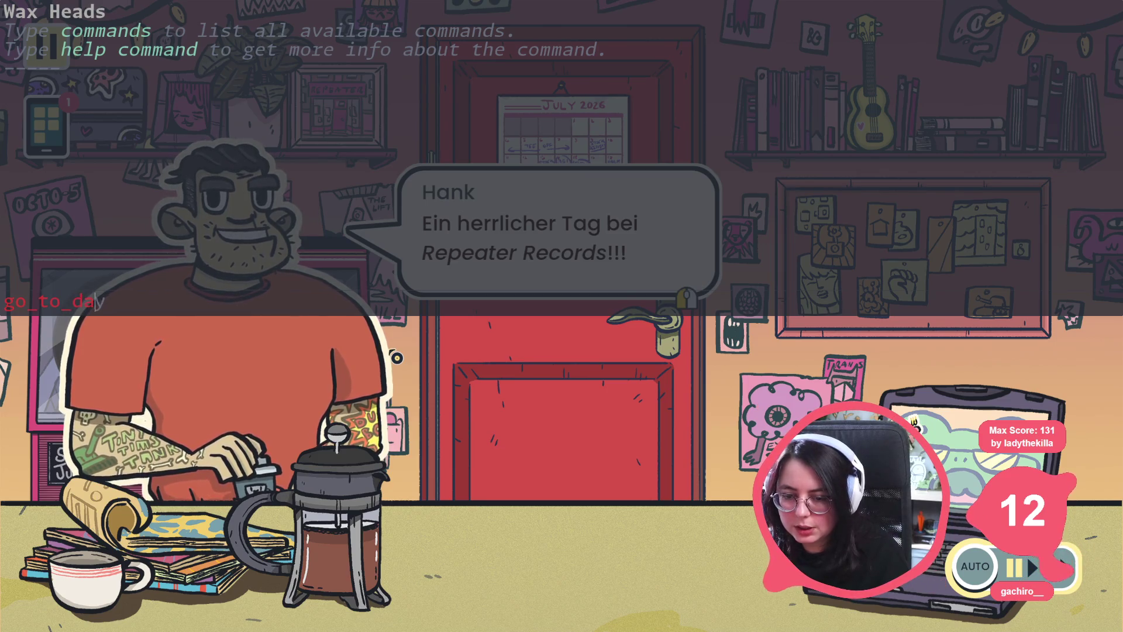
type("y Ni")
key("Tab")
key("Return")
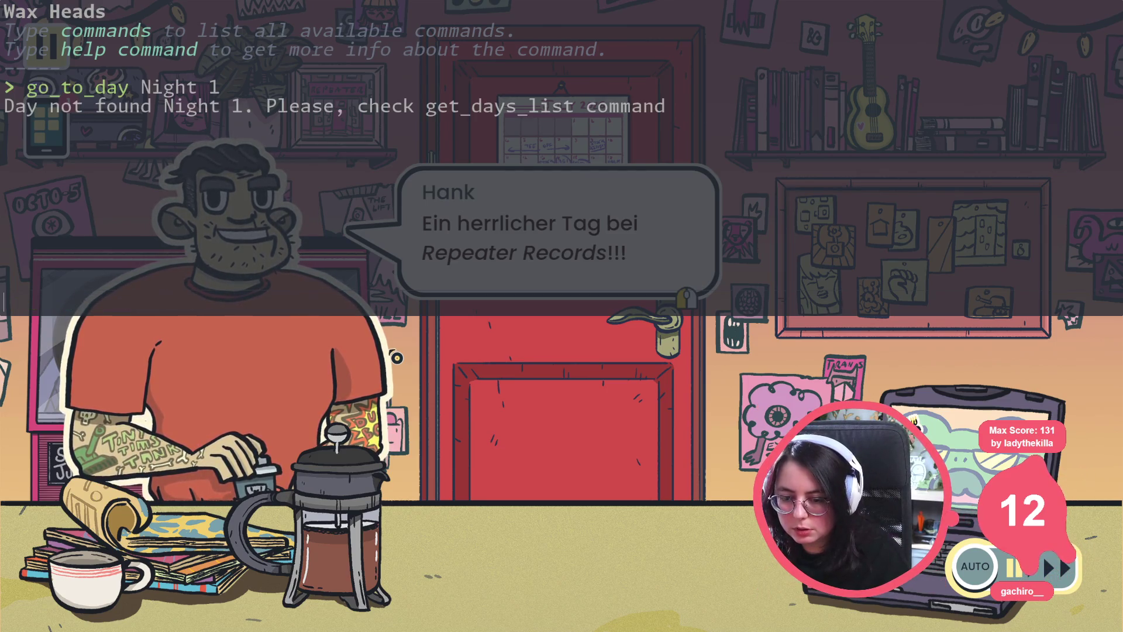
key("Up")
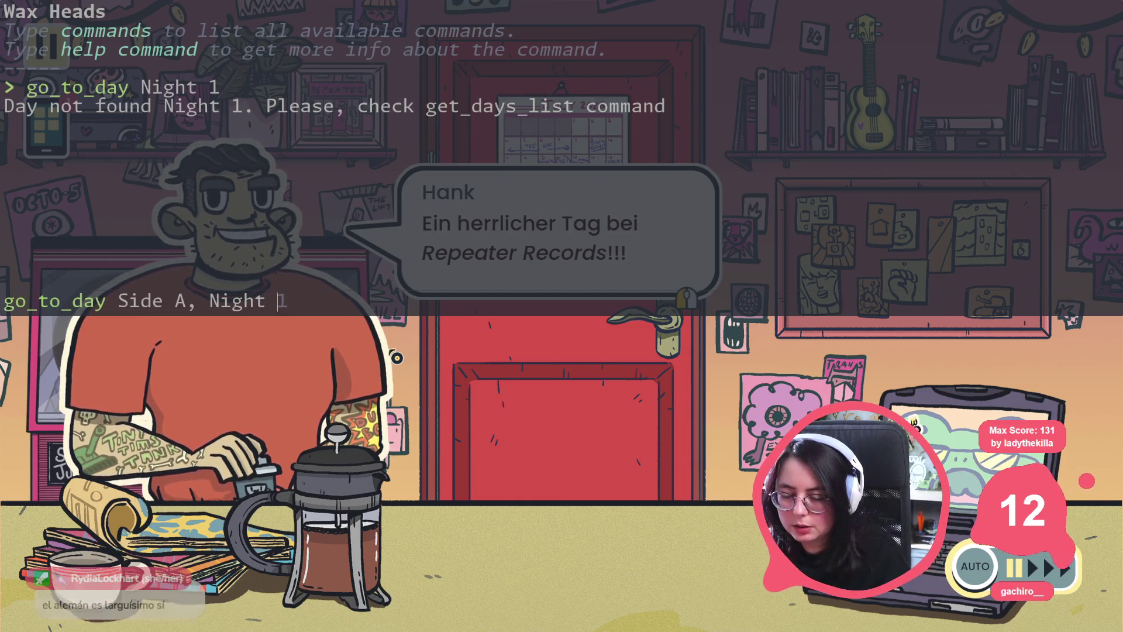
key("Return")
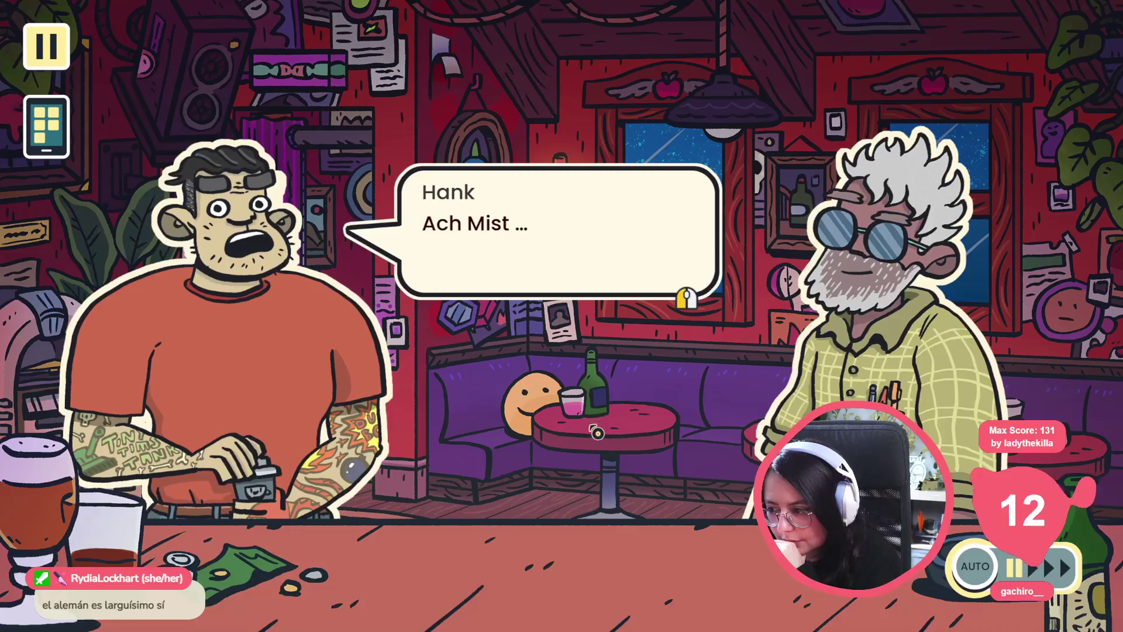
Step: Advance the opening bar dialogue past the first reply until the bartender leaves
left_click(588, 436)
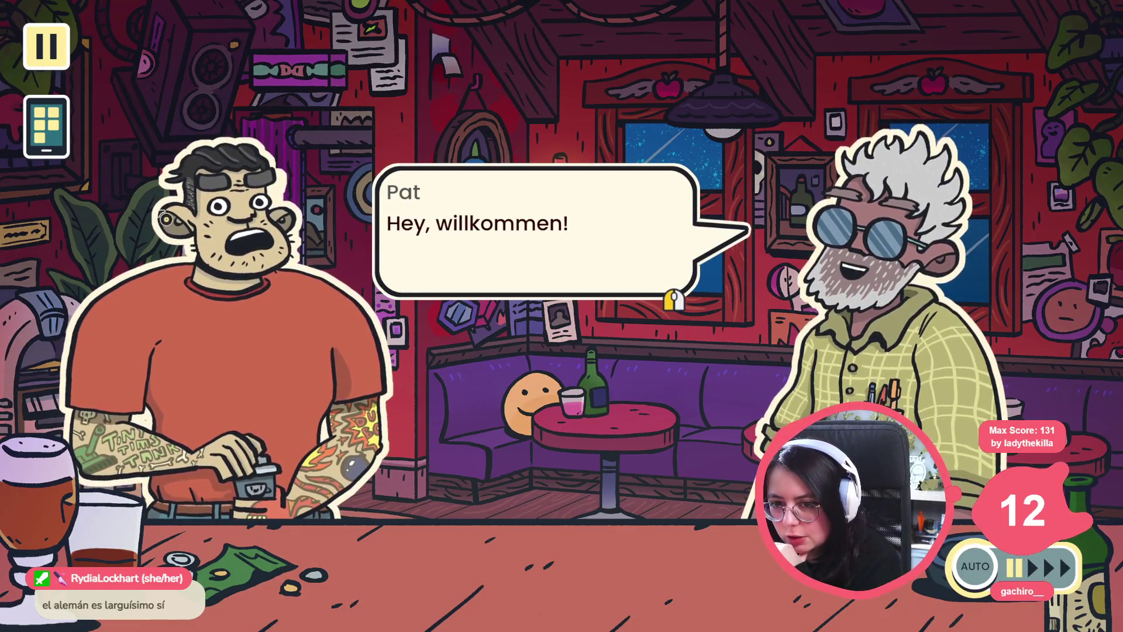
left_click(514, 351)
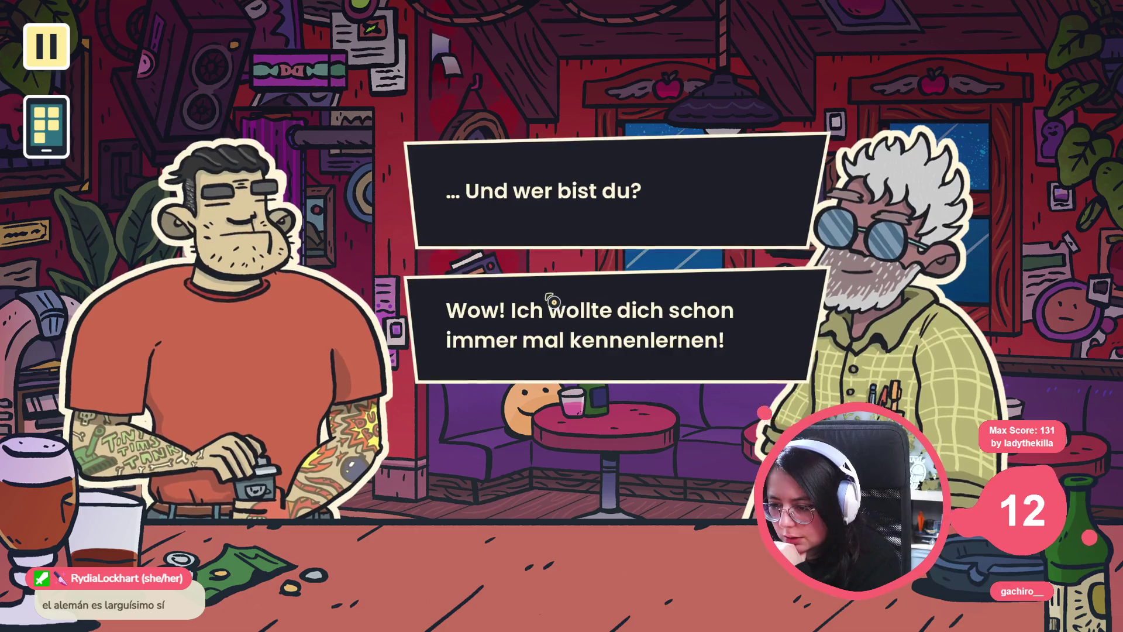
left_click(549, 299)
left_click(427, 385)
left_click(426, 385)
left_click(424, 387)
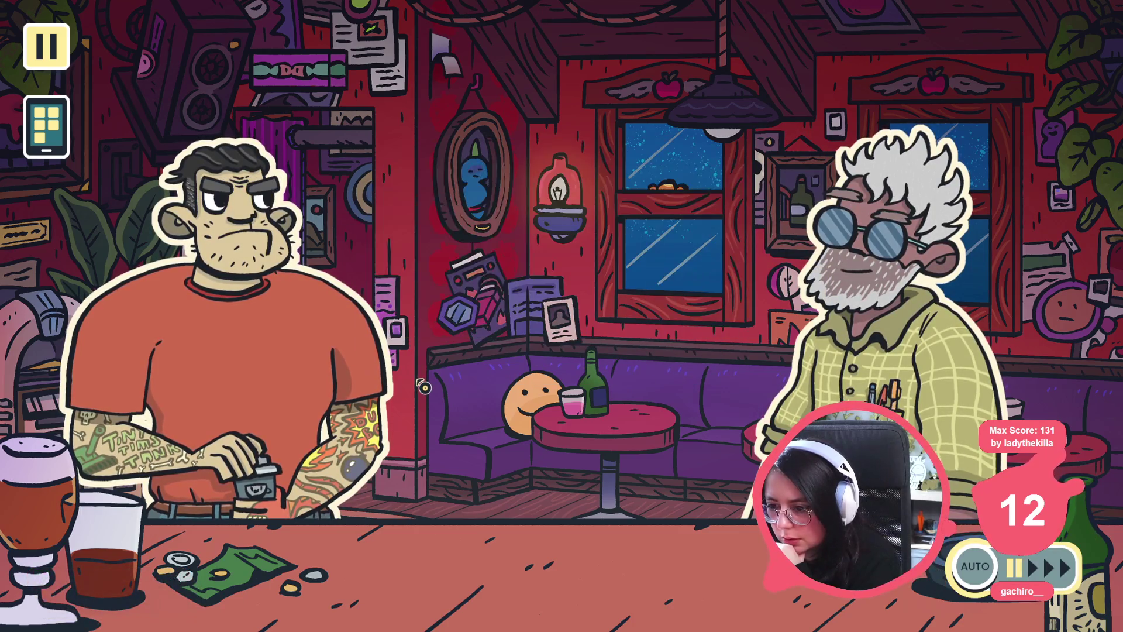
left_click(423, 388)
left_click(424, 387)
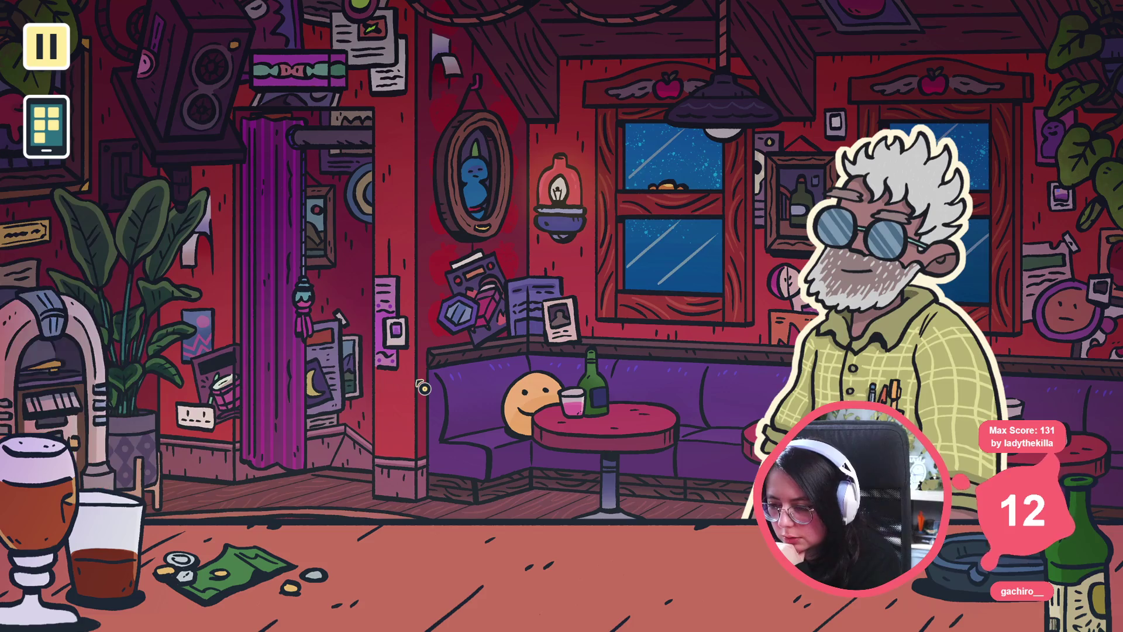
Step: Skip through the new patrons' lines until their conversation finishes
left_click(423, 387)
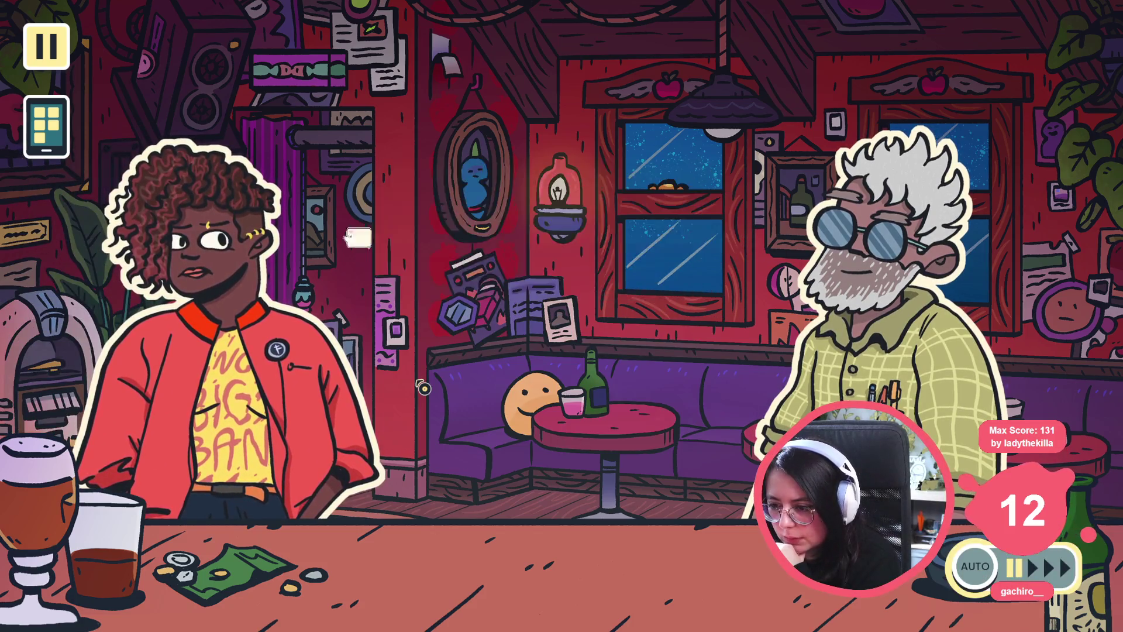
left_click(424, 387)
left_click(423, 387)
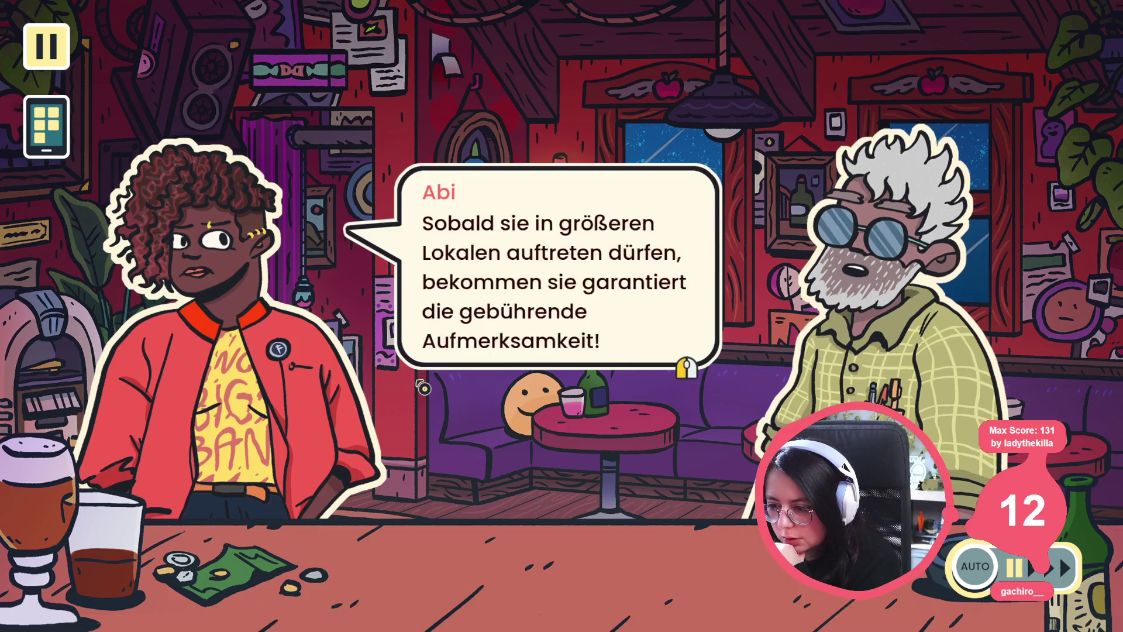
left_click(423, 387)
left_click(423, 387)
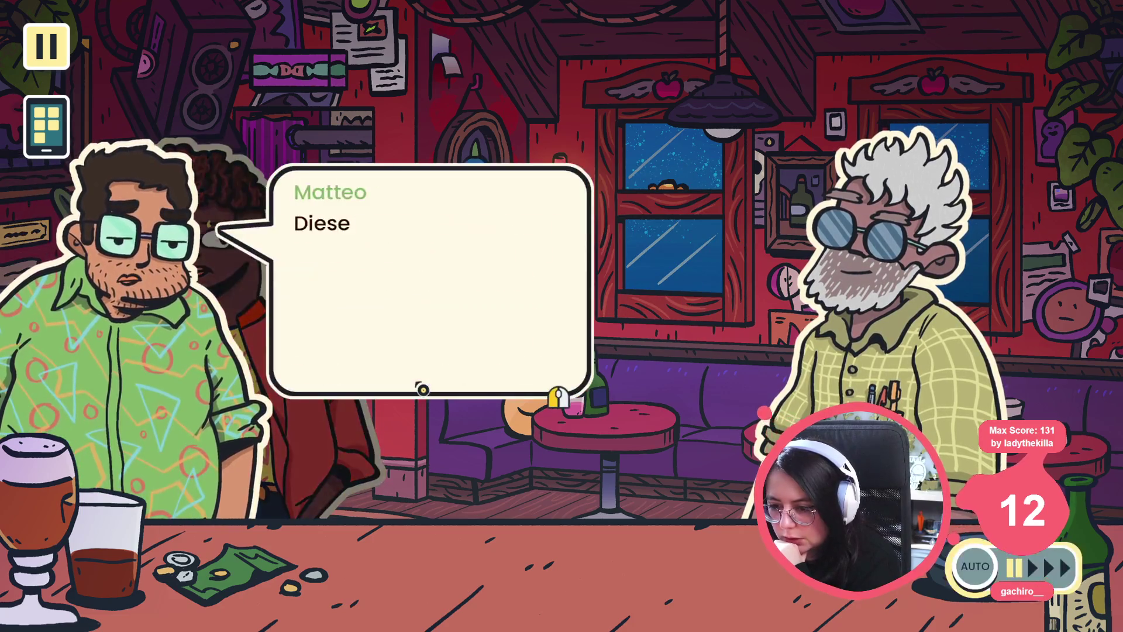
left_click(424, 387)
left_click(422, 388)
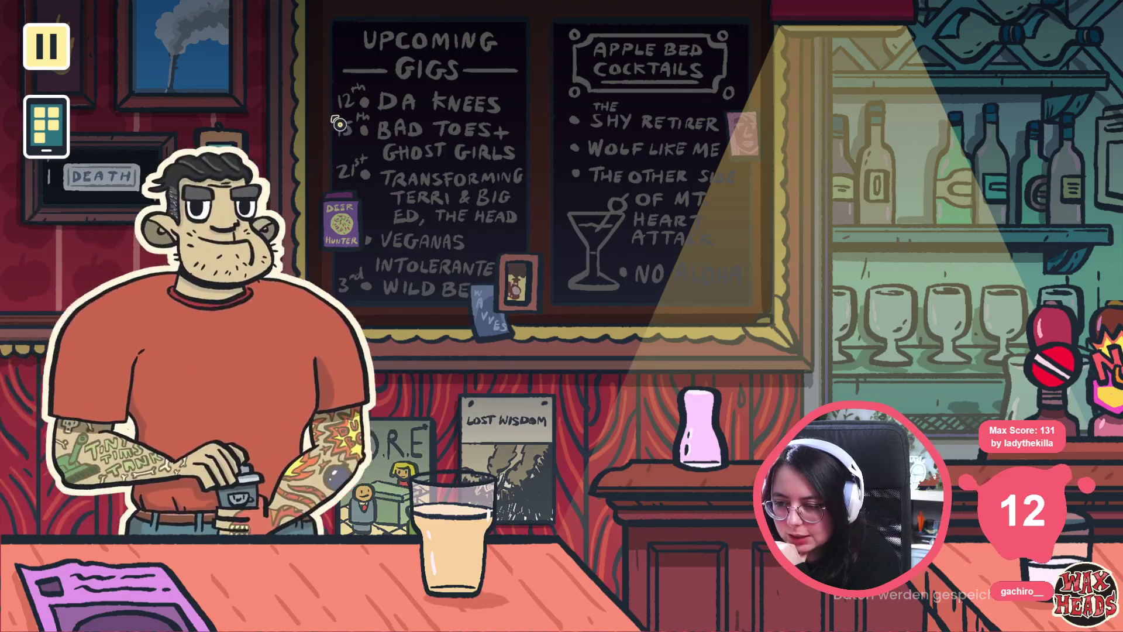
Step: Choose the replies 'Geht es dir schon besser?' and then 'Wie war das?'
left_click(442, 335)
left_click(476, 205)
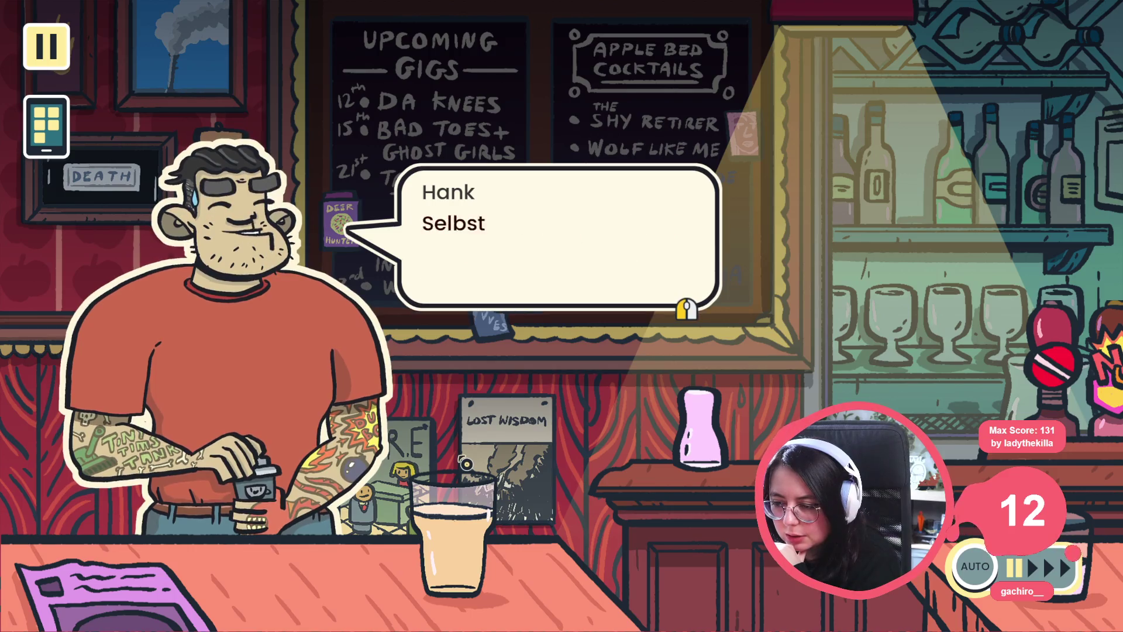
left_click(483, 346)
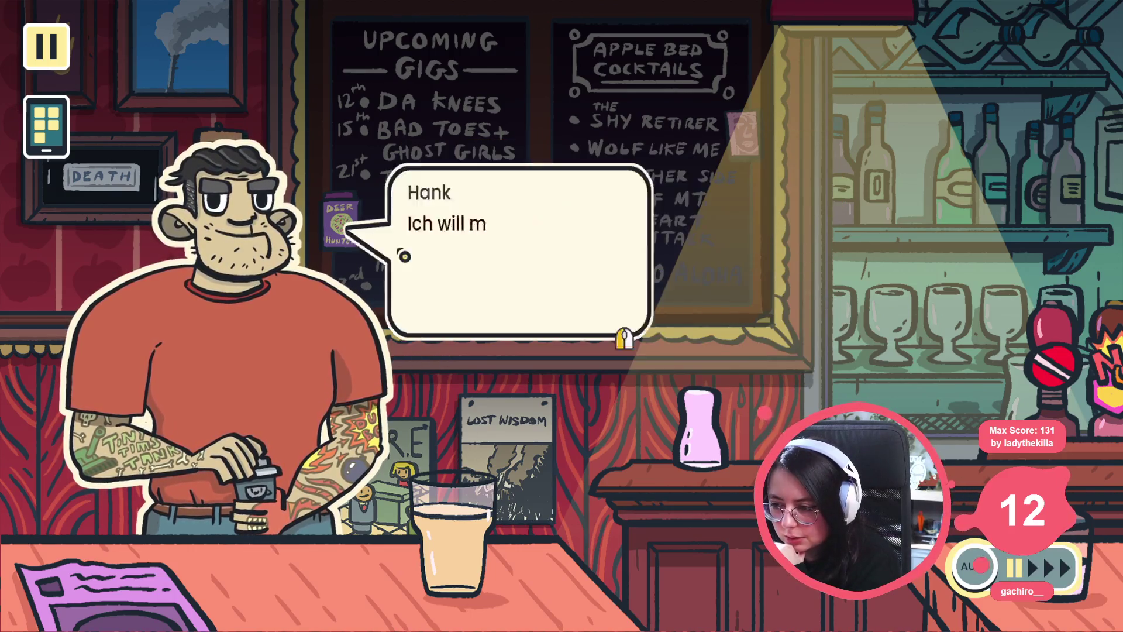
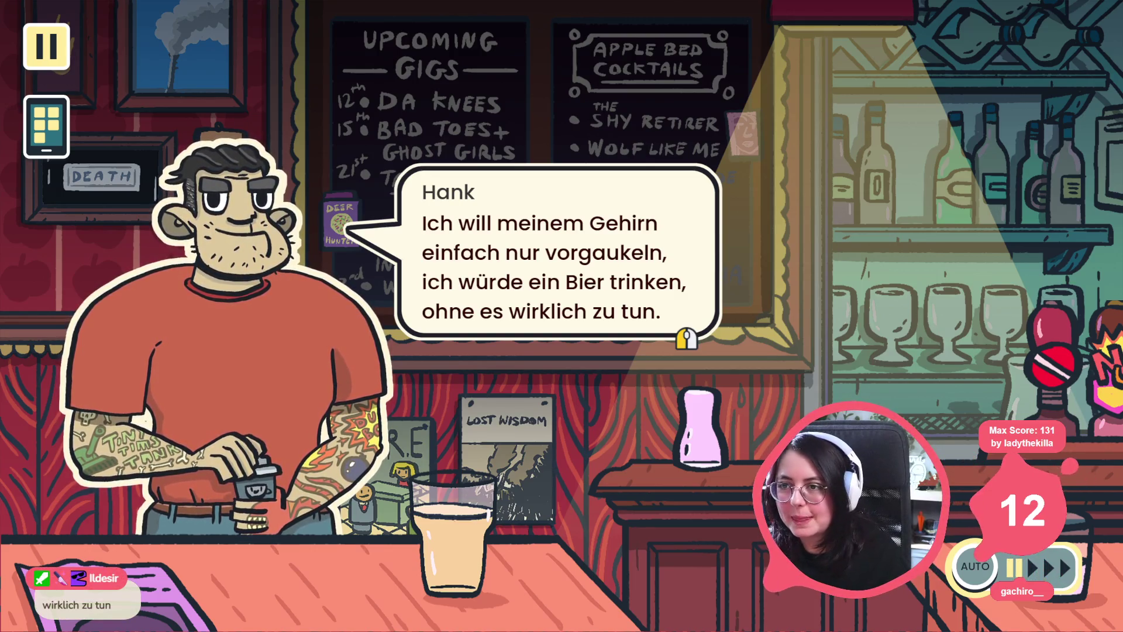
Step: Open the drinks shelf and view the Metal Malt card, then the Expanding Head card
left_click(298, 195)
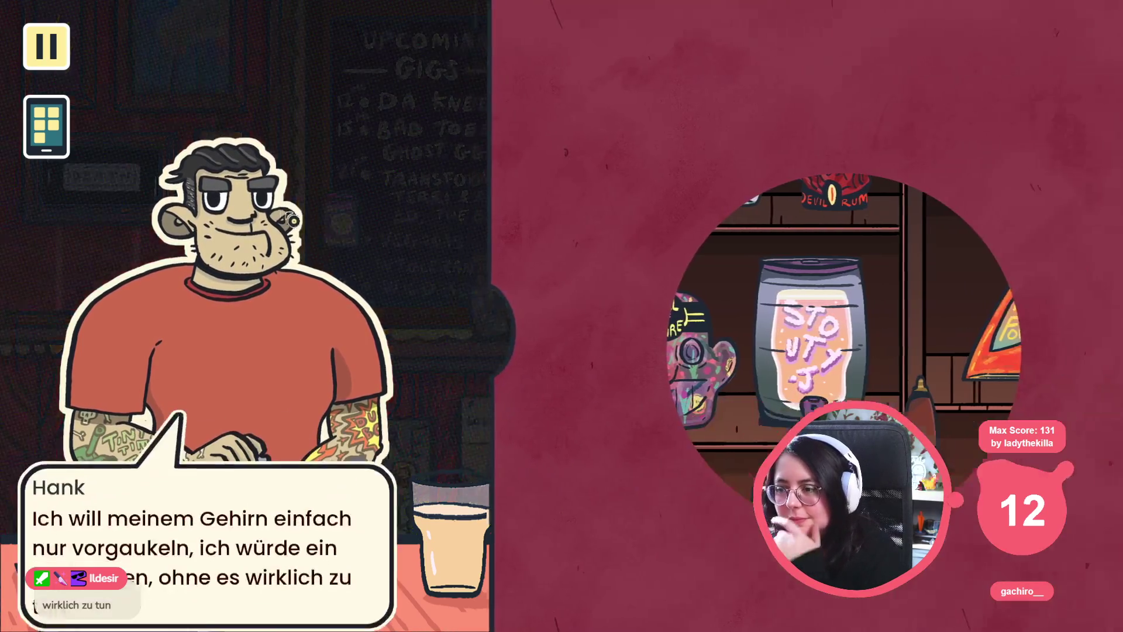
left_click(534, 162)
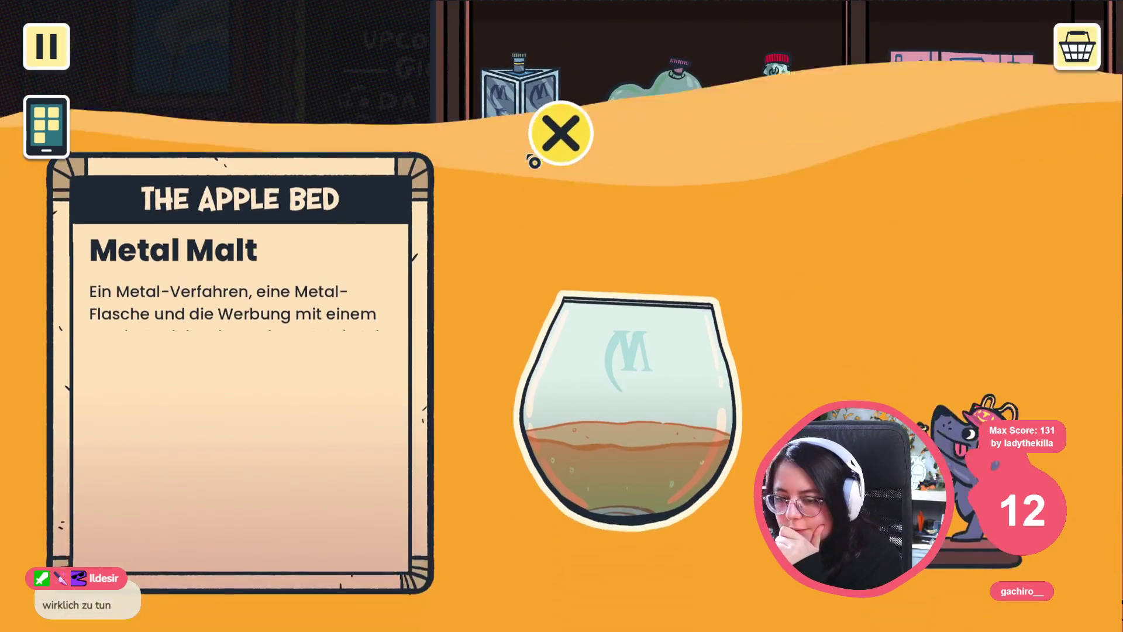
left_click(532, 155)
left_click(518, 158)
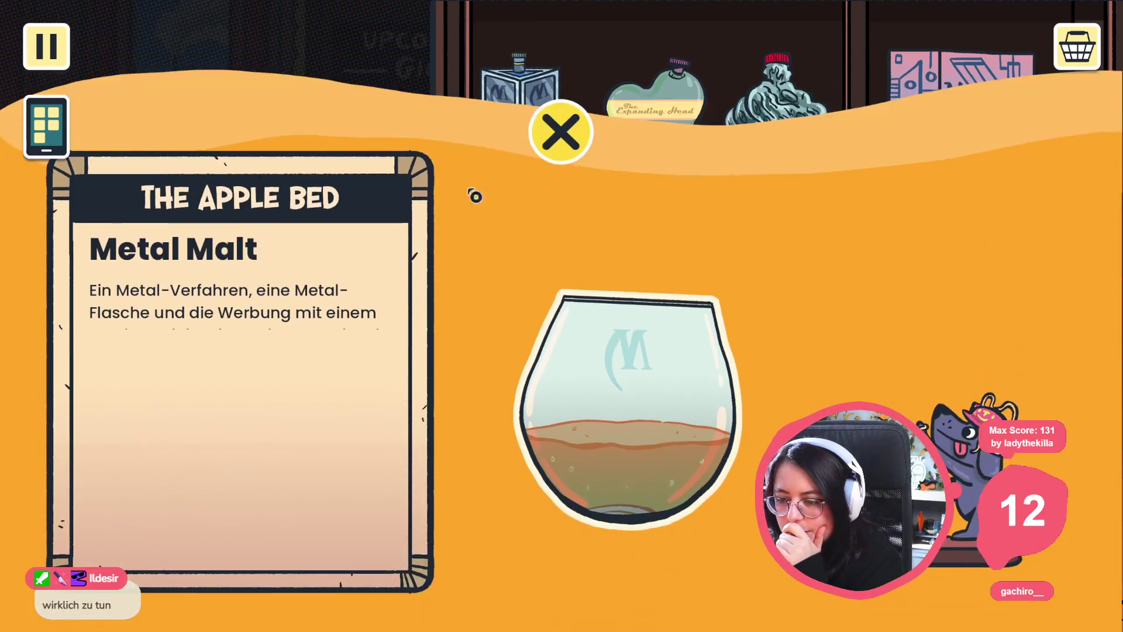
left_click(511, 112)
left_click(670, 122)
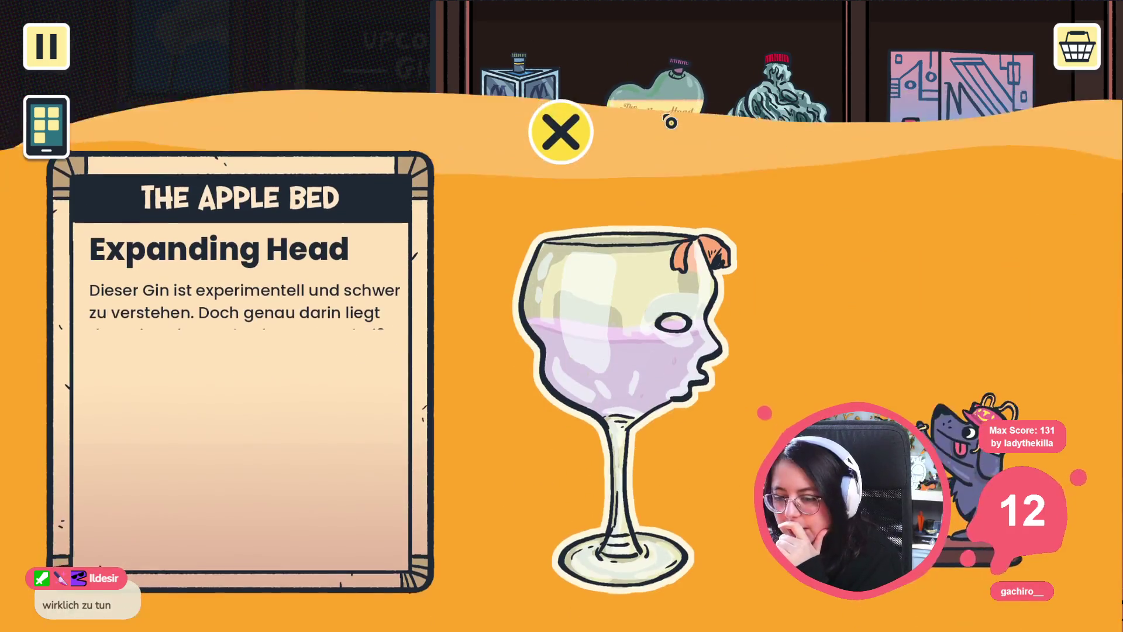
left_click(666, 119)
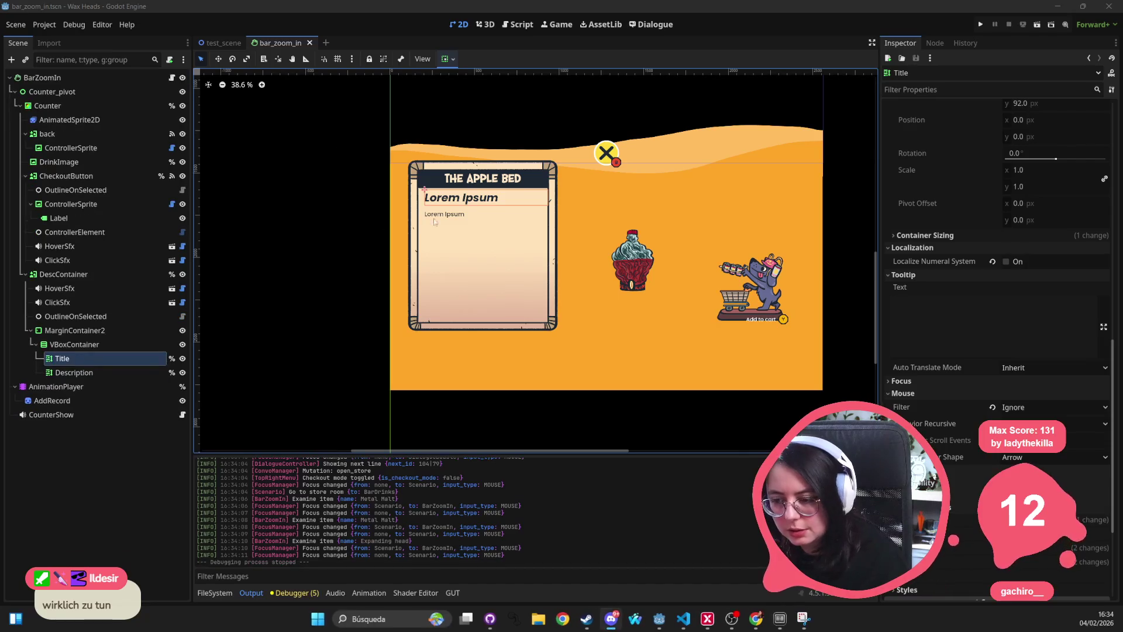
Step: Stop the game, select the Description label, and toggle its Bold Font Size override on, then off
left_click(479, 213)
scroll(1051, 394, "down", 3)
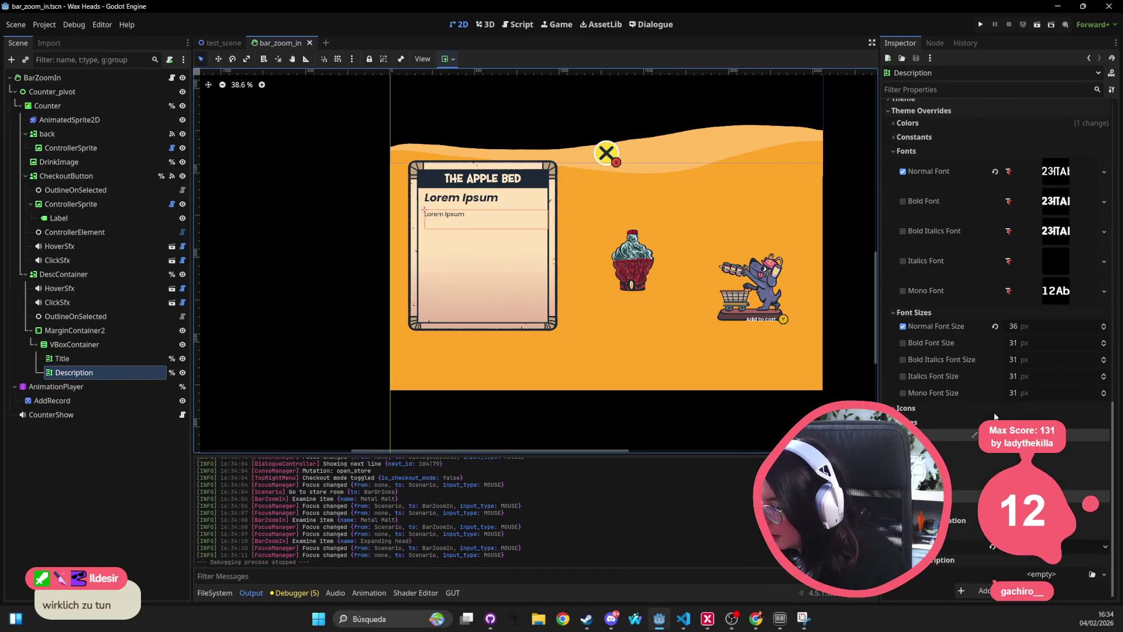
scroll(936, 351, "down", 2)
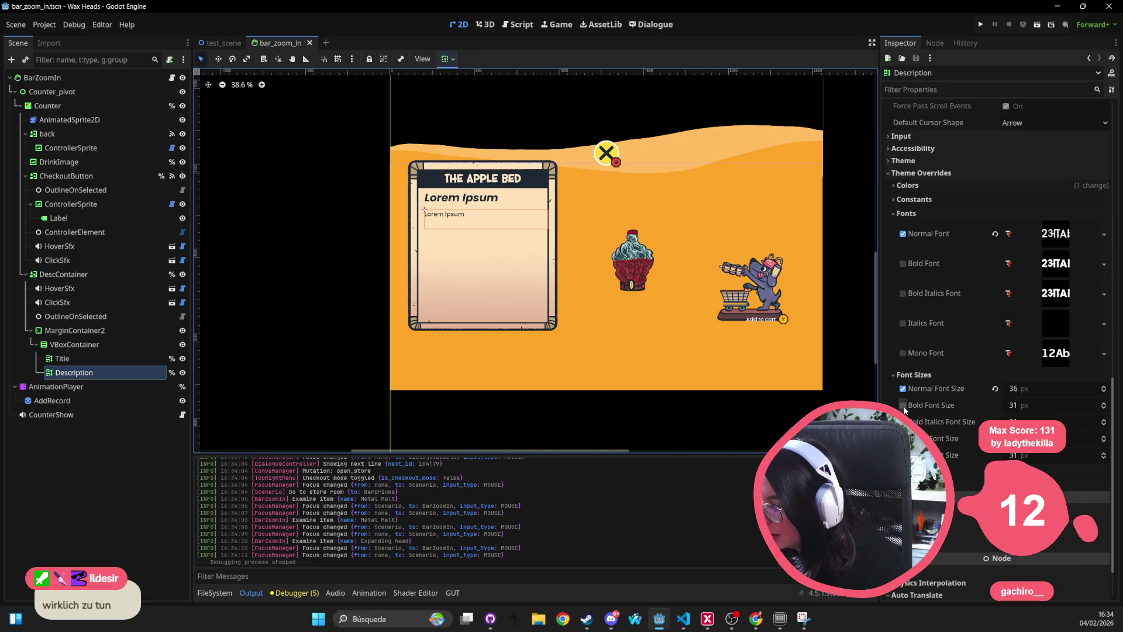
left_click(902, 405)
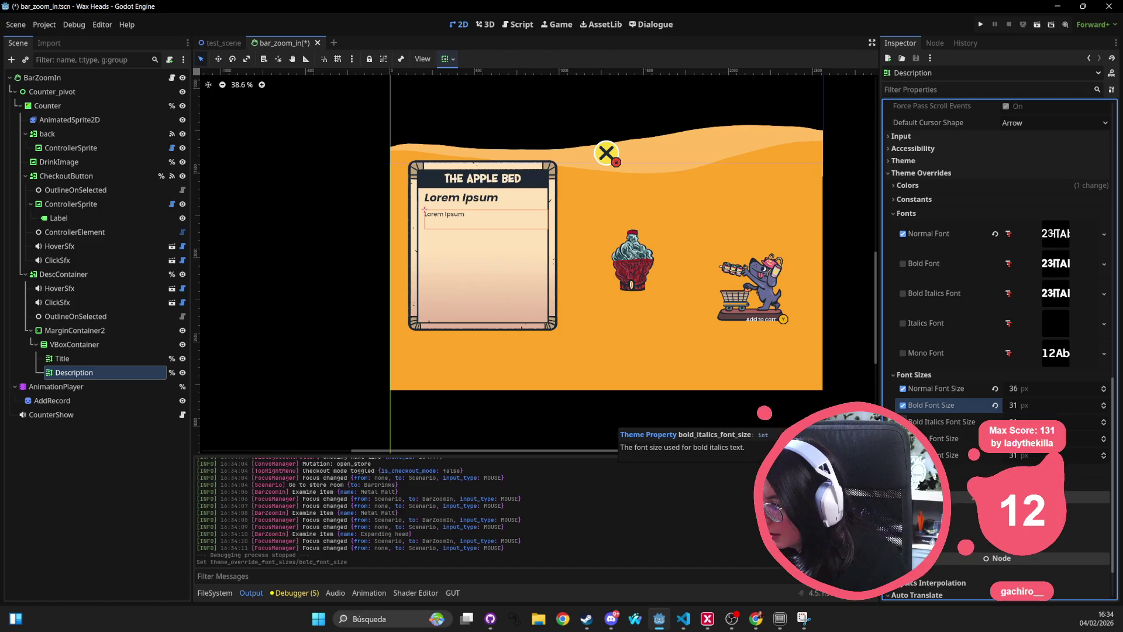
left_click(903, 405)
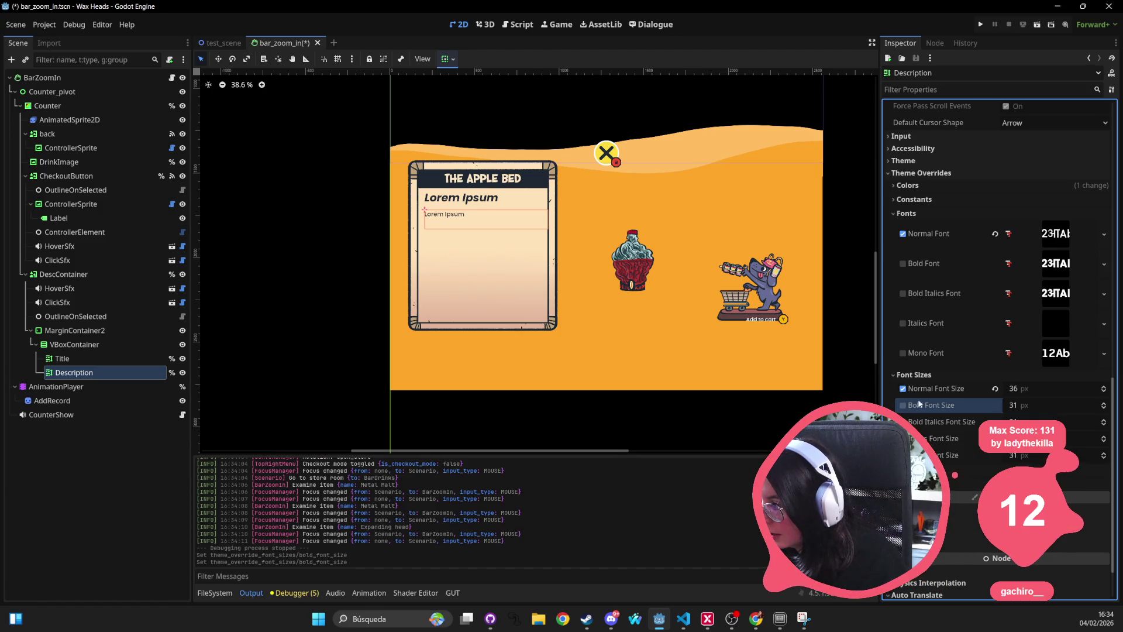
scroll(922, 199, "up", 2)
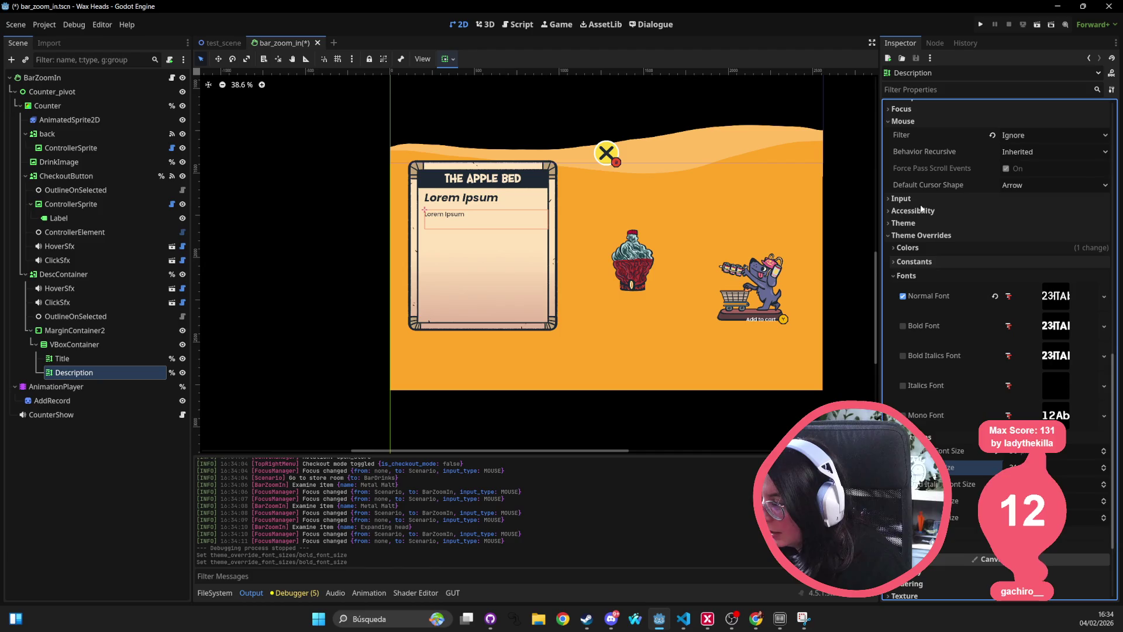
scroll(922, 223, "down", 4)
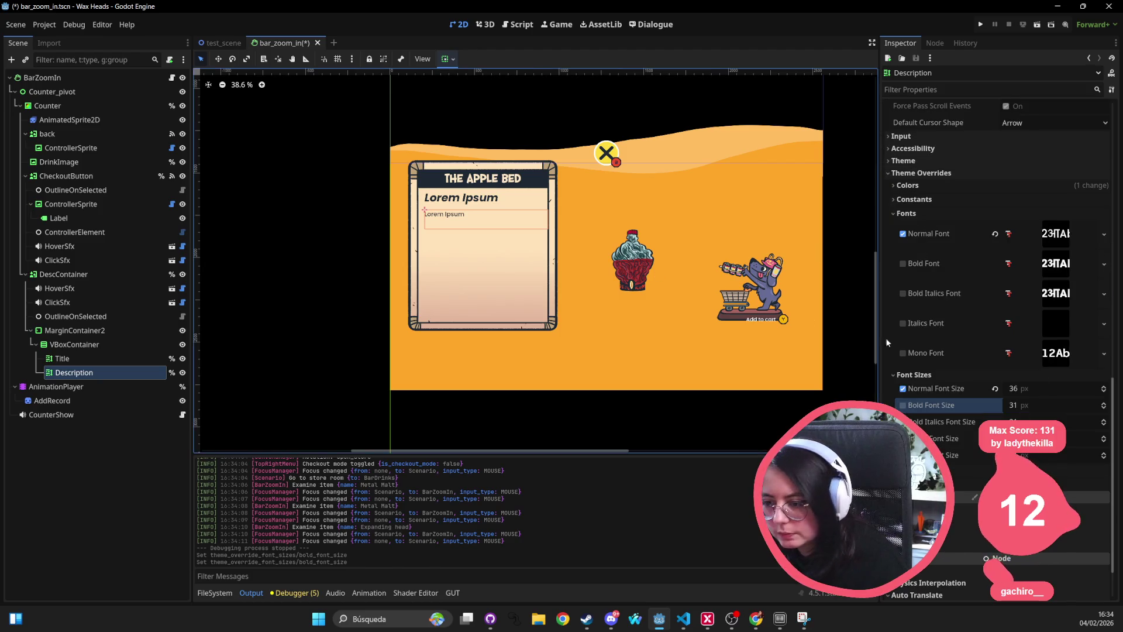
scroll(935, 410, "up", 10)
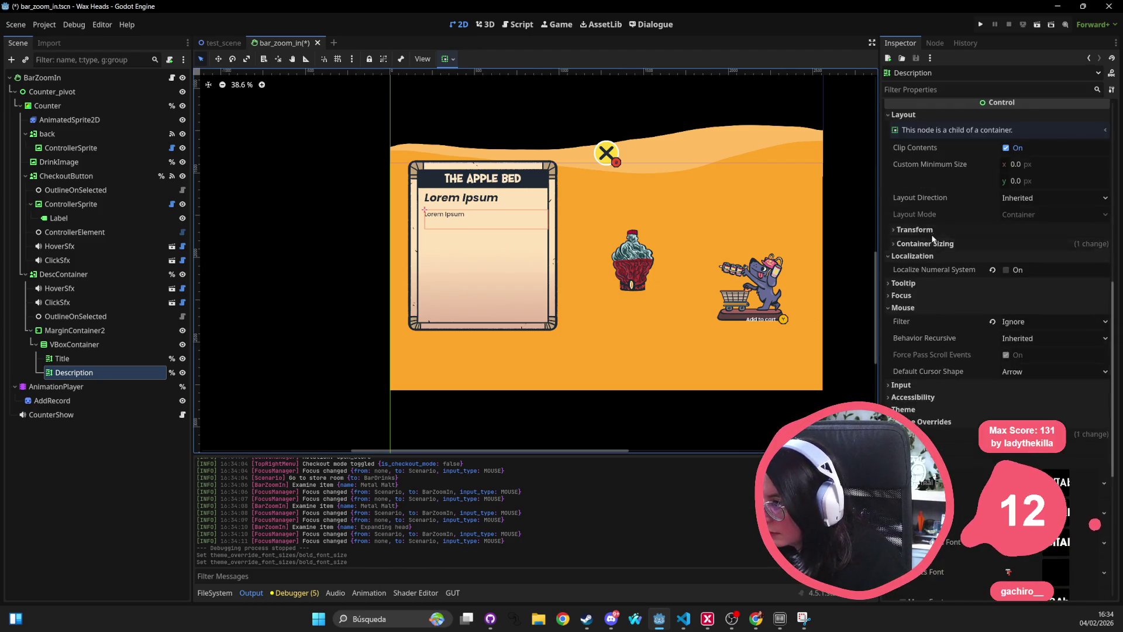
left_click(447, 59)
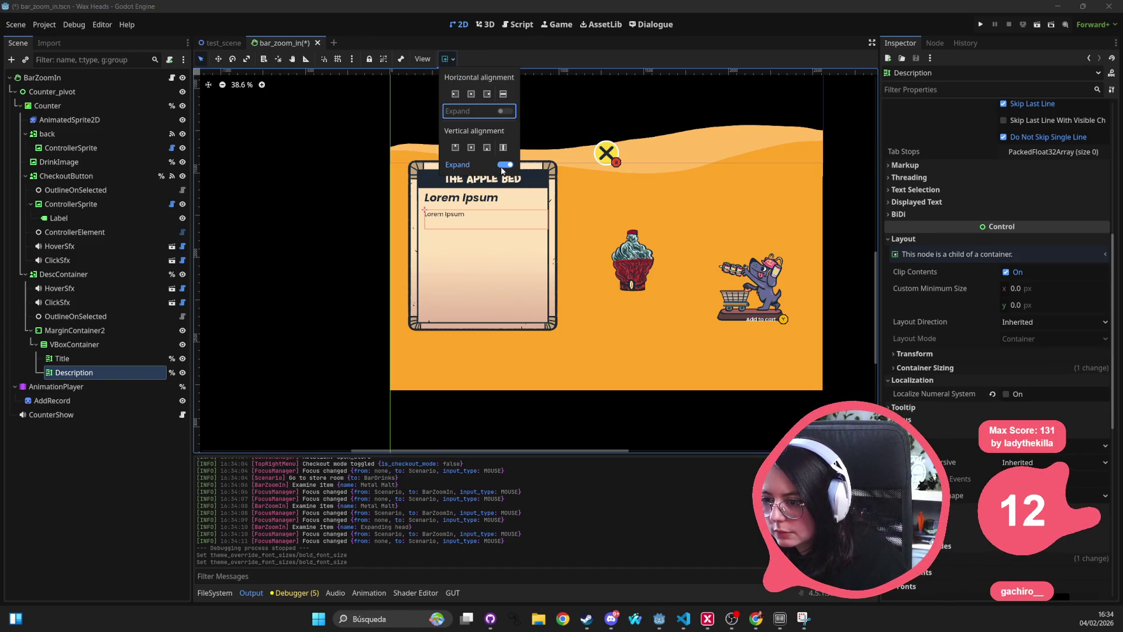
left_click(83, 345)
left_click(83, 345)
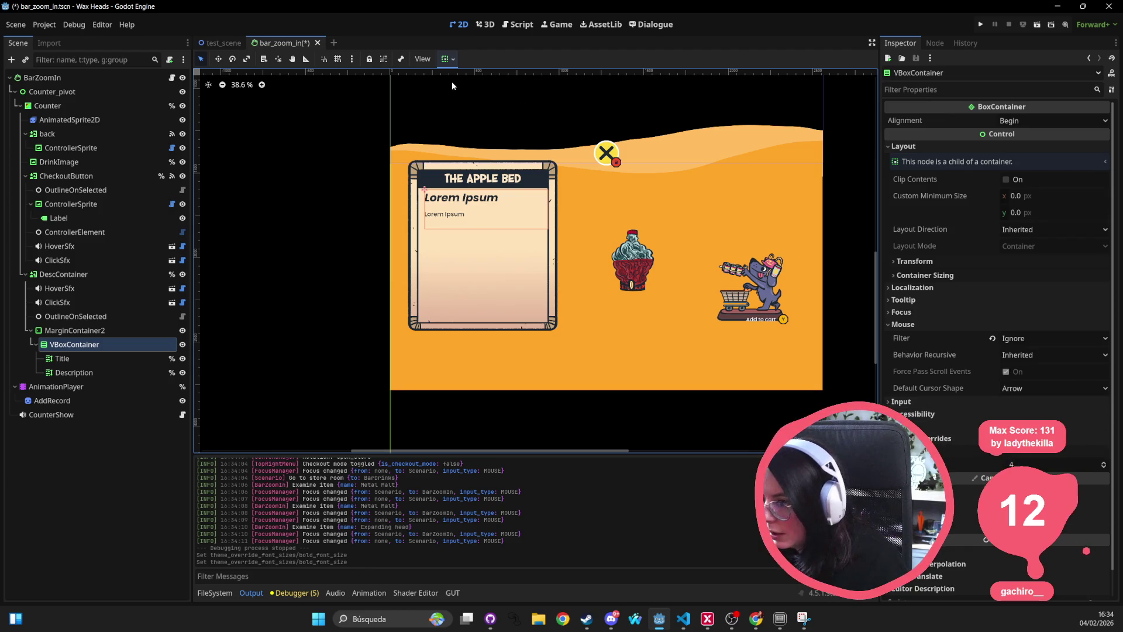
left_click(450, 59)
left_click(502, 166)
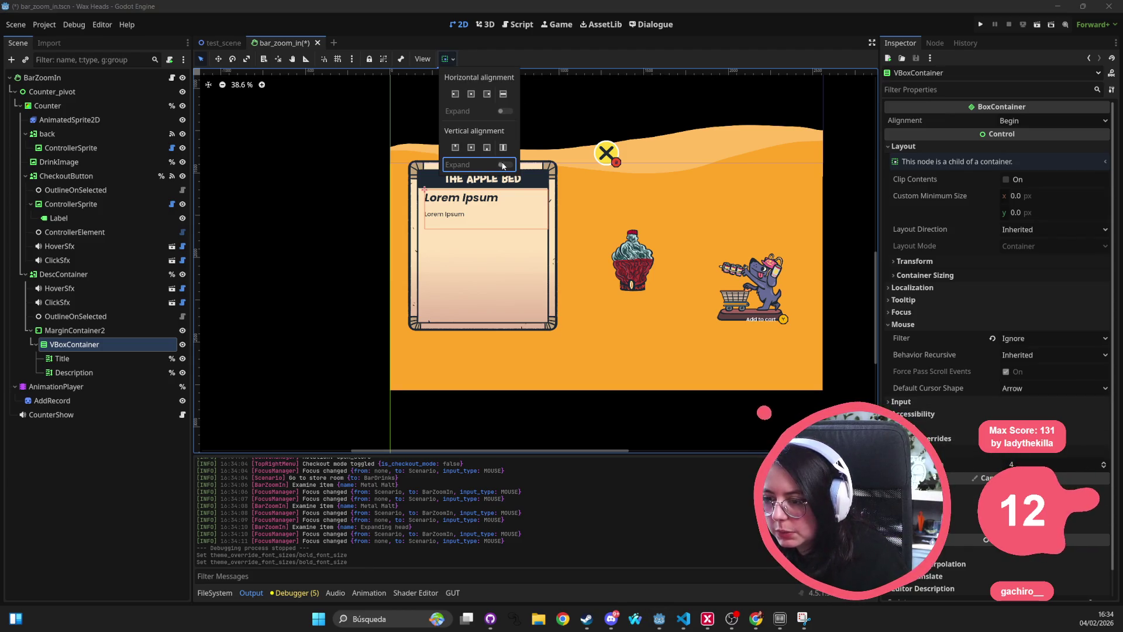
left_click(78, 328)
left_click(82, 331)
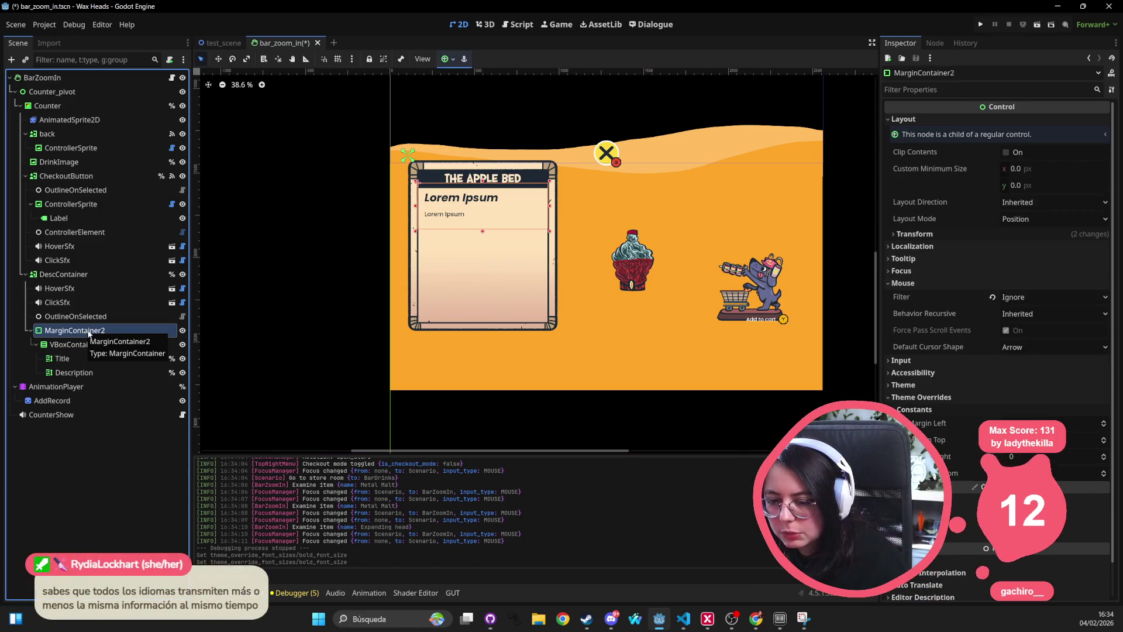
left_click(448, 58)
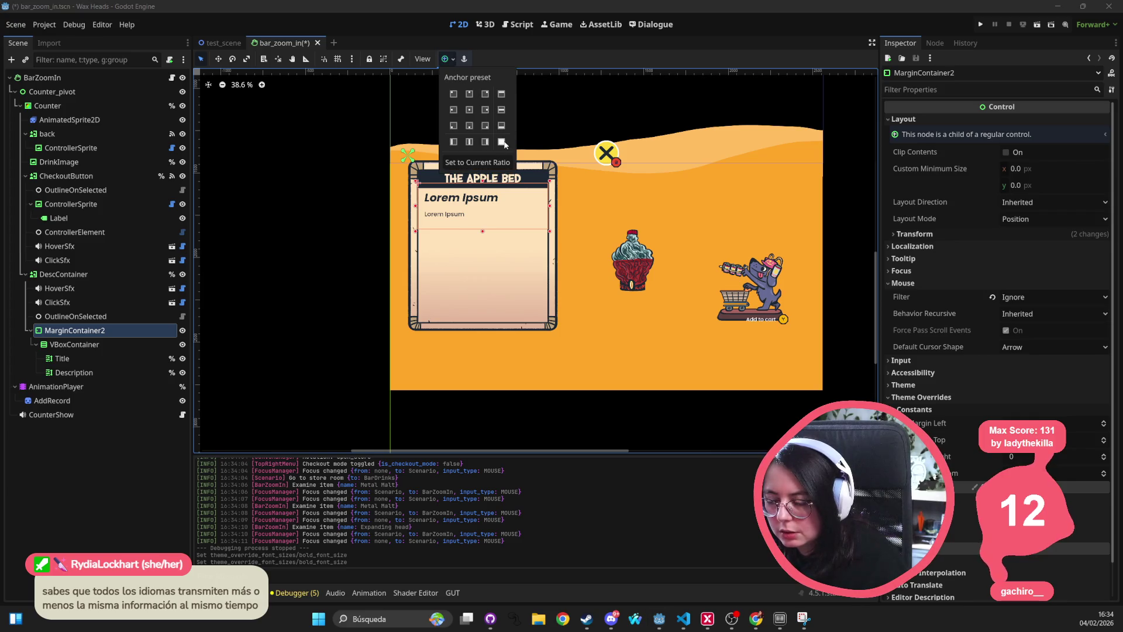
left_click(470, 144)
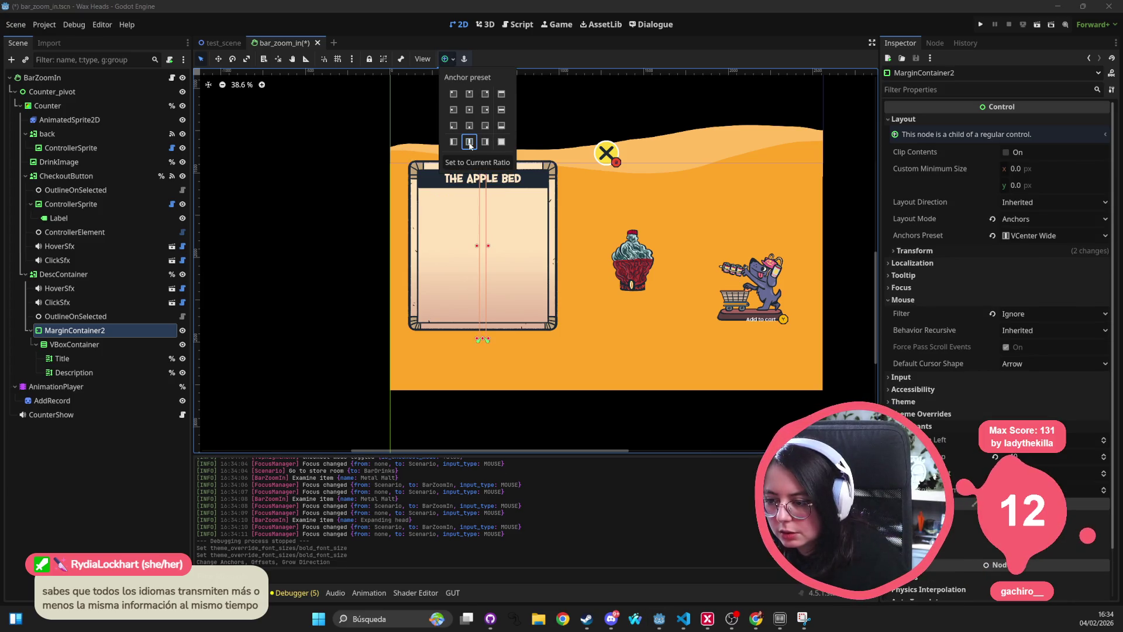
left_click(501, 141)
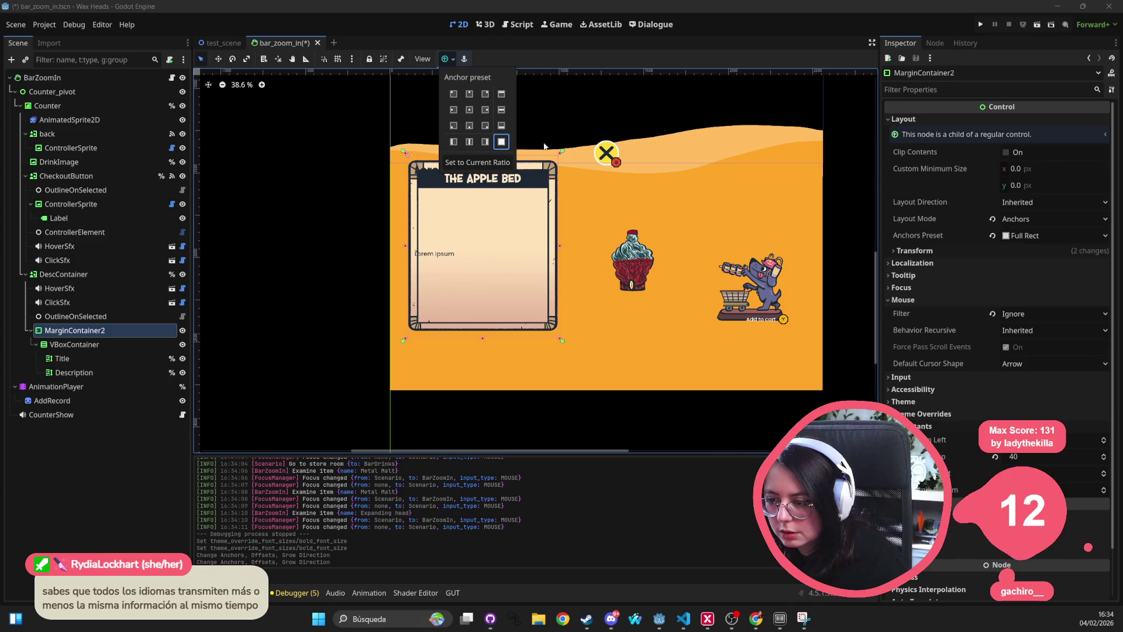
left_click(675, 159)
key("ctrl+z")
key("ctrl+z")
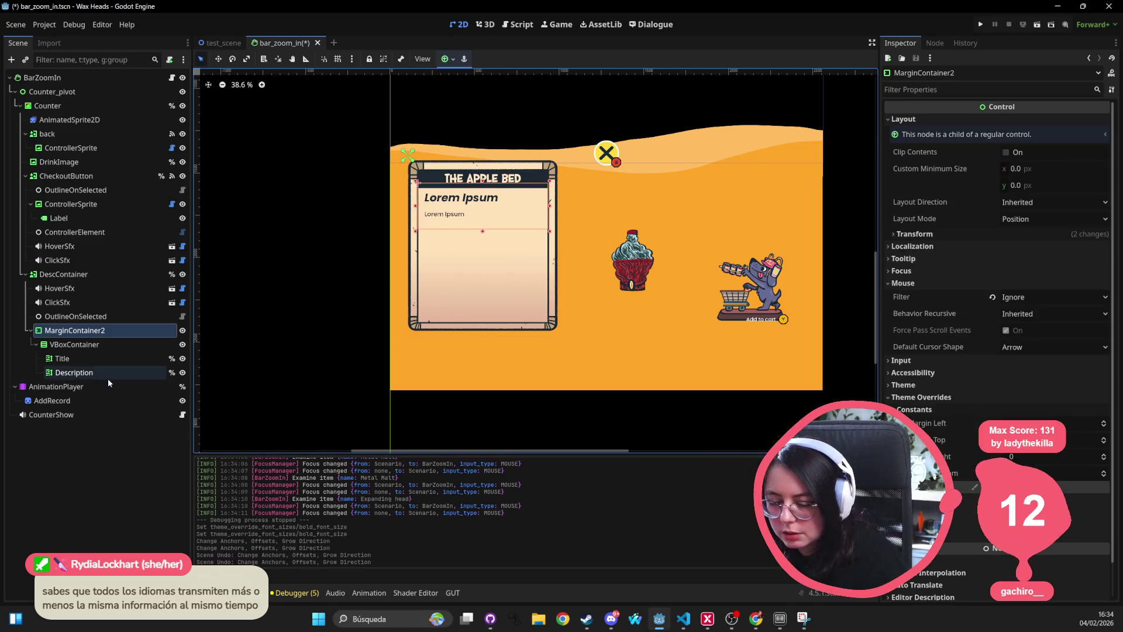
left_click(71, 344)
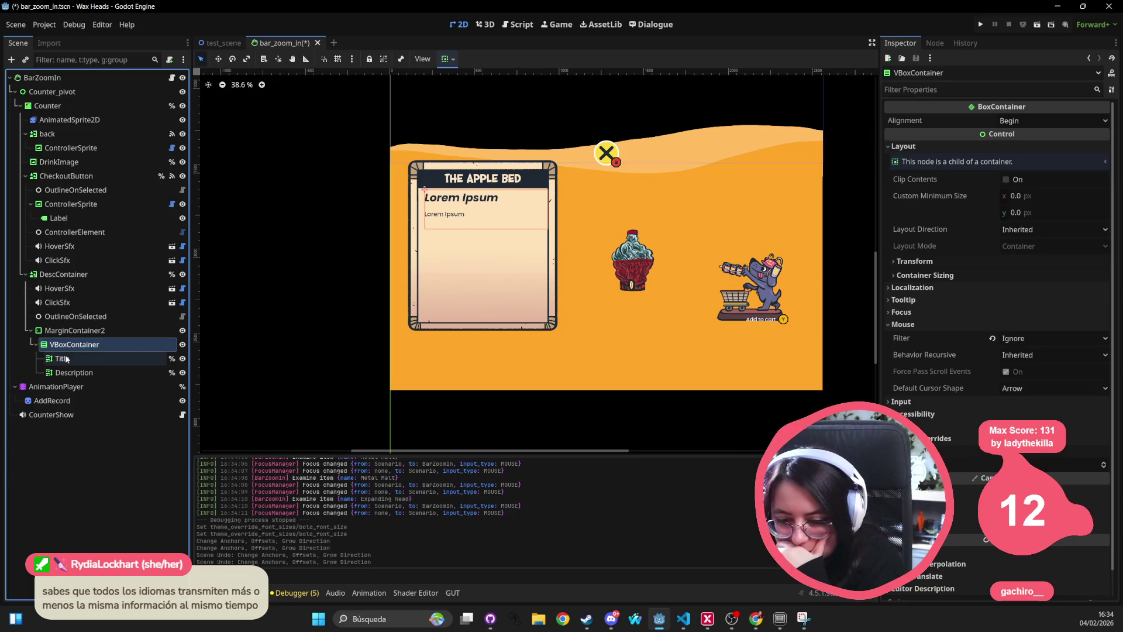
Step: Enable Fit Content on the Description label, save bar_zoom_in, and run the project
left_click(66, 359)
left_click(68, 373)
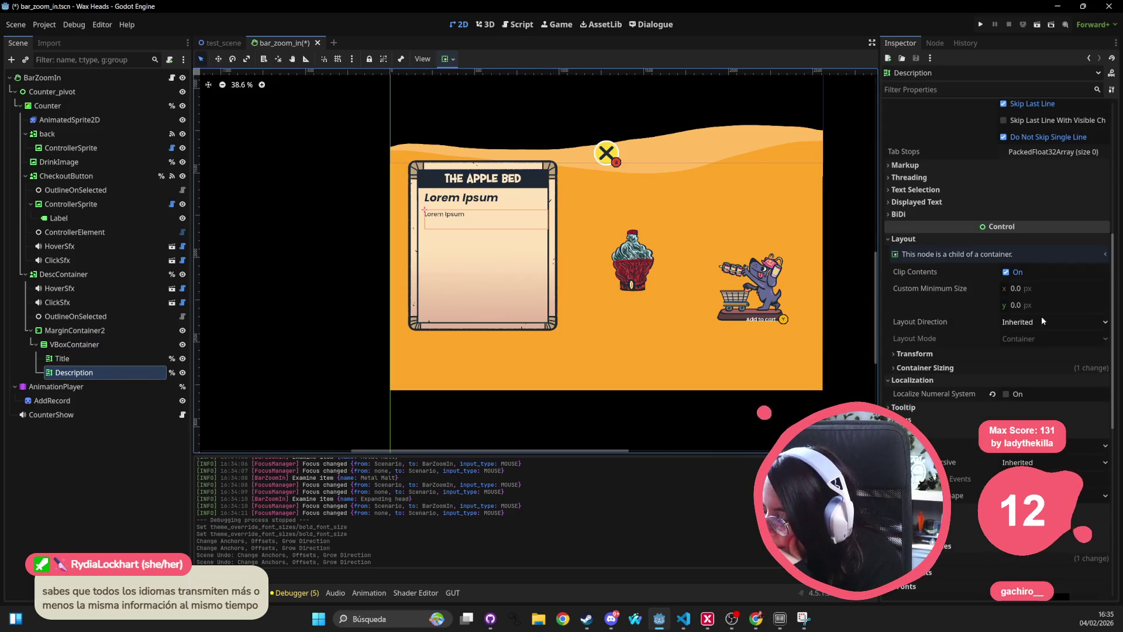
scroll(999, 298, "up", 5)
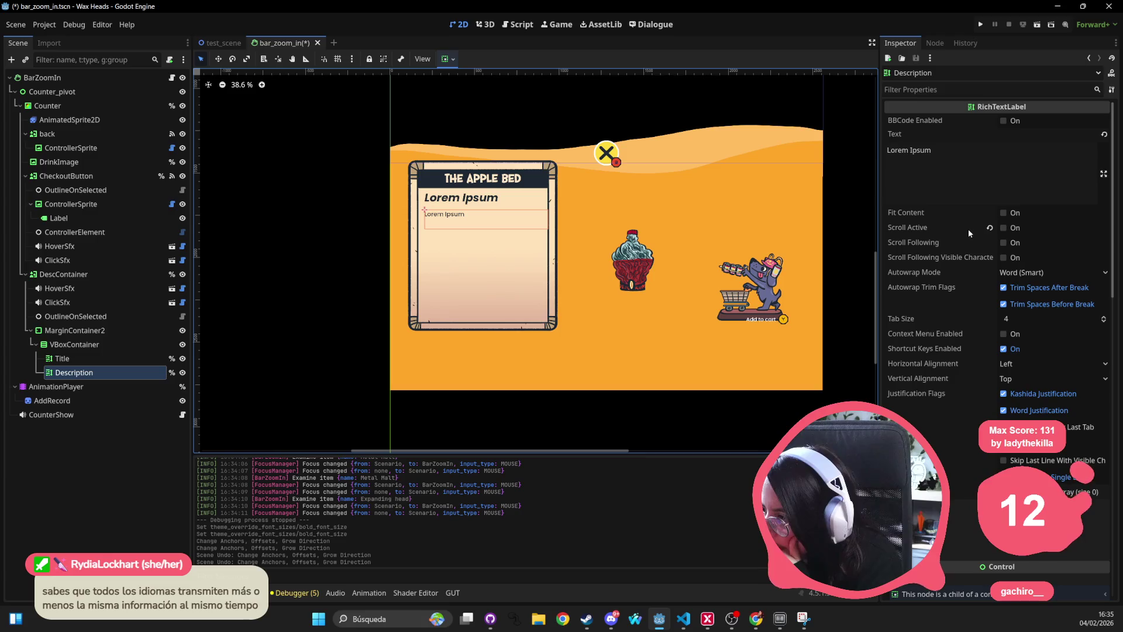
left_click(1002, 213)
key("ctrl+s")
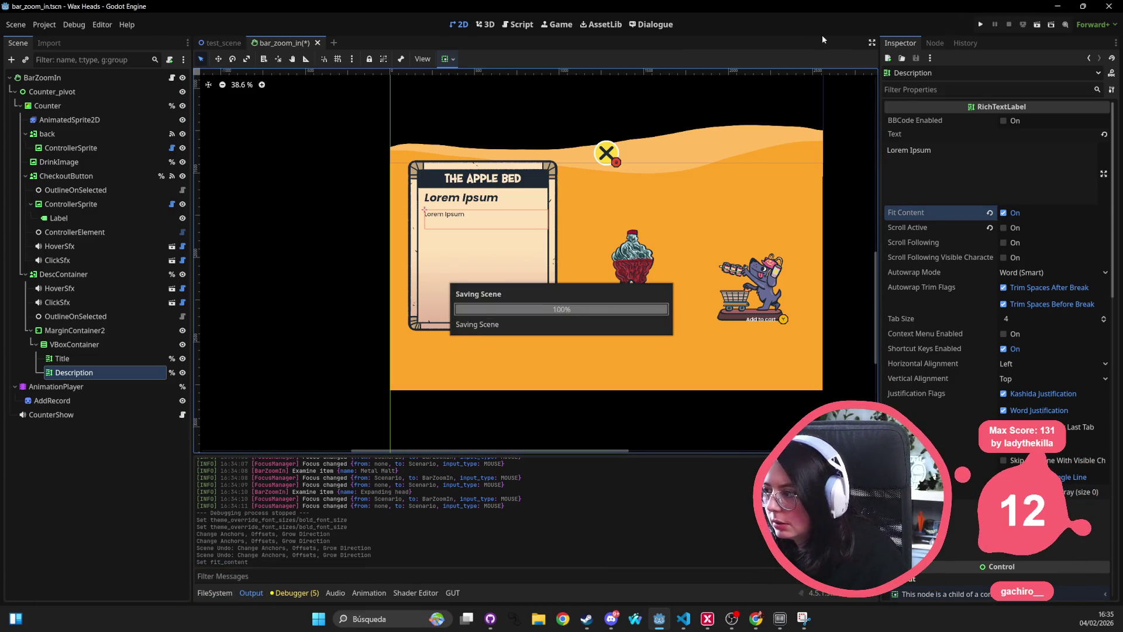
left_click(980, 24)
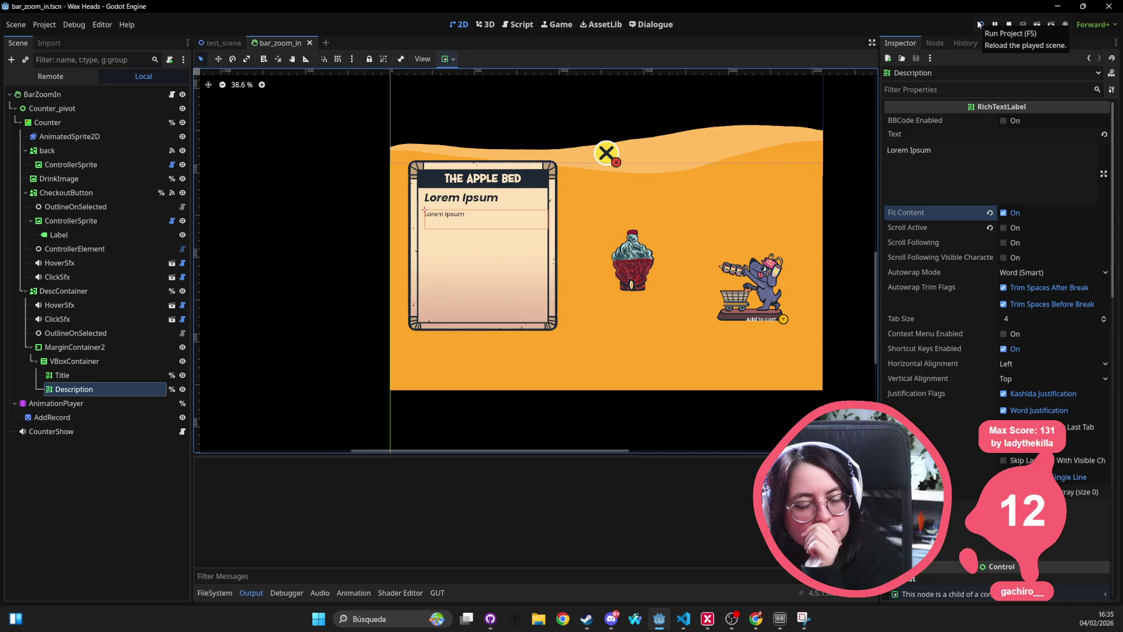
Step: Launch the game and click past the title screen and main menu into the bar
left_click(980, 23)
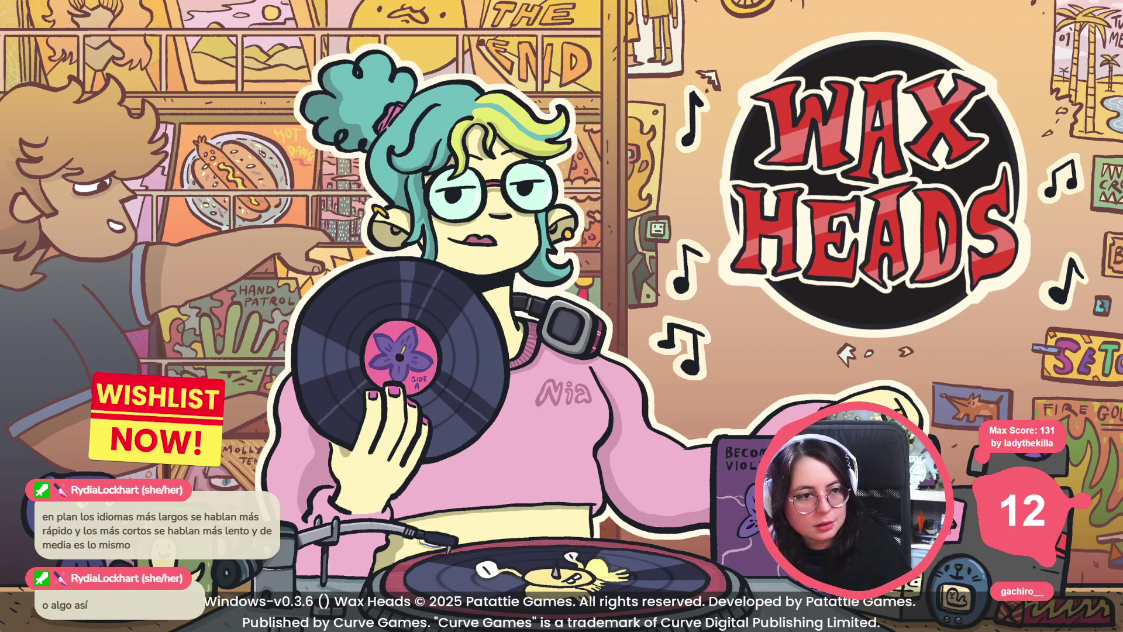
left_click(873, 171)
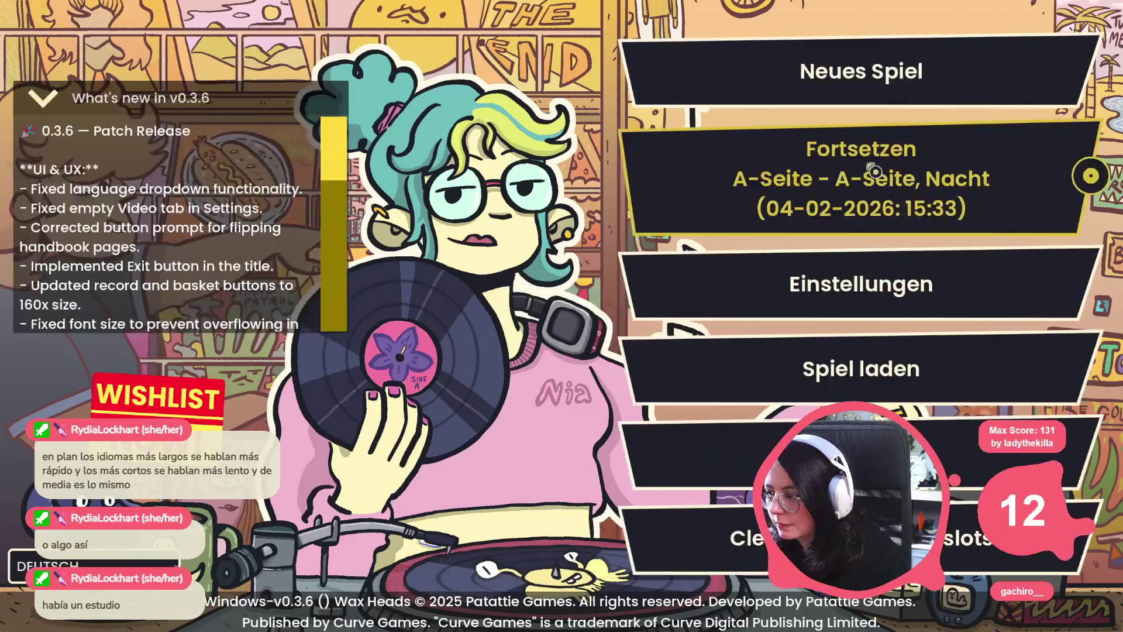
left_click(874, 171)
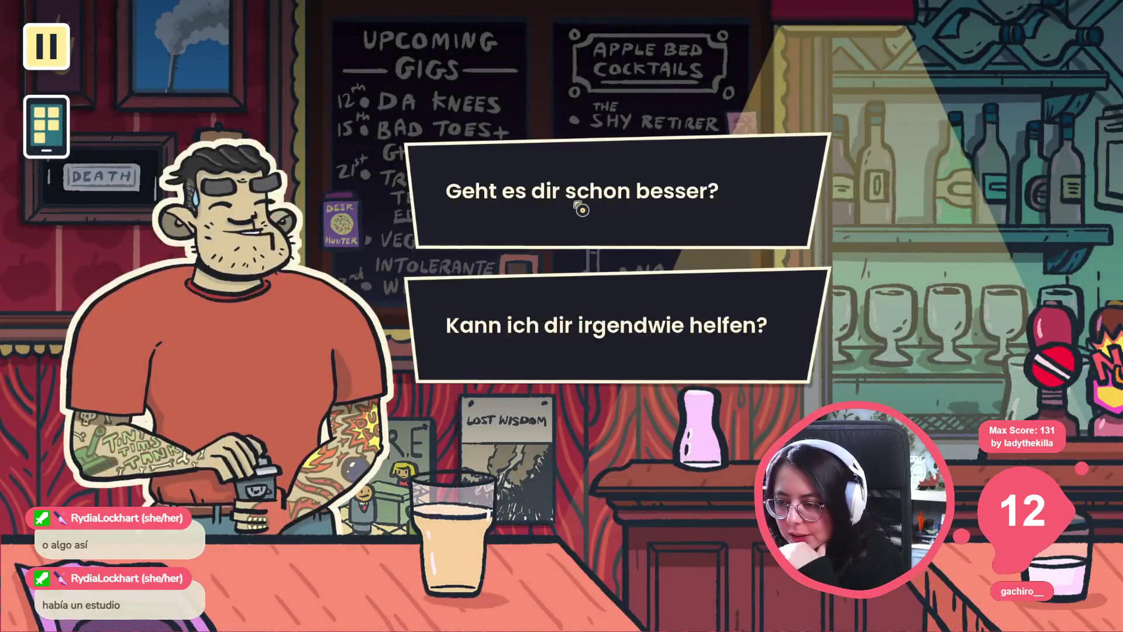
Step: Advance Hank's dialogue and choose 'Ein Getränk suchen' to reach the drink shelf
left_click(582, 205)
left_click(586, 197)
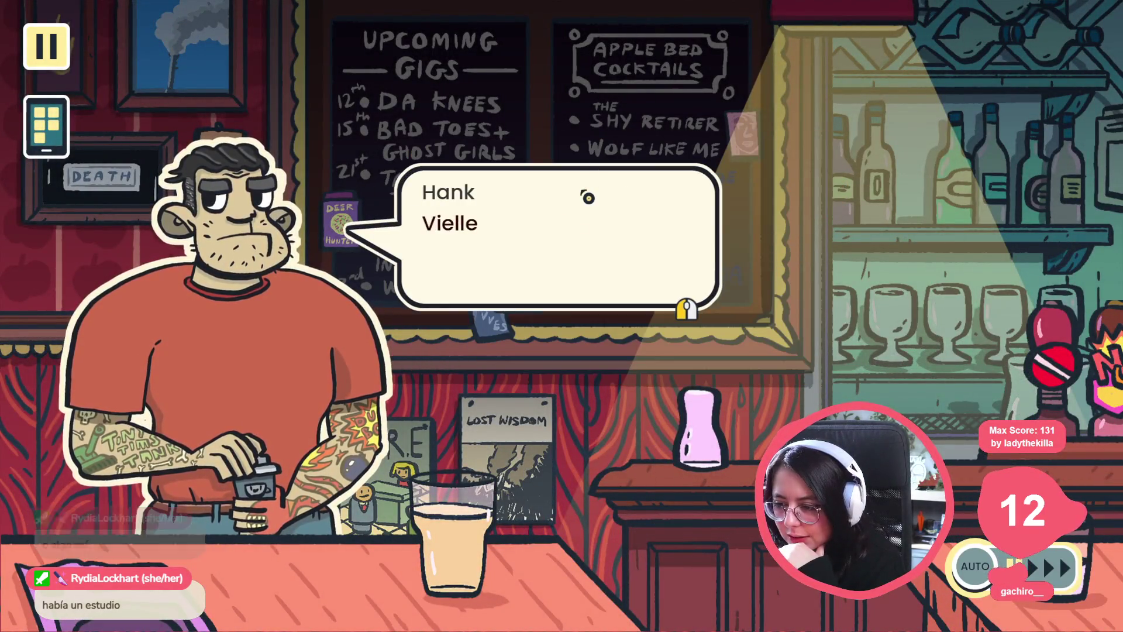
left_click(586, 197)
left_click(588, 198)
left_click(587, 198)
left_click(588, 199)
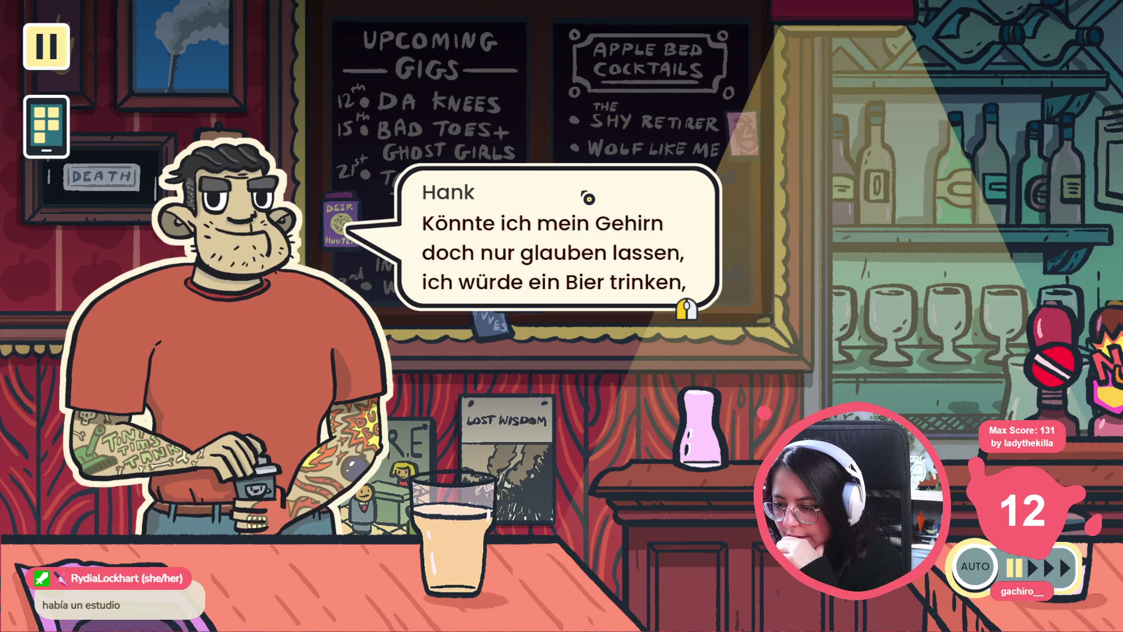
left_click(588, 196)
left_click(590, 189)
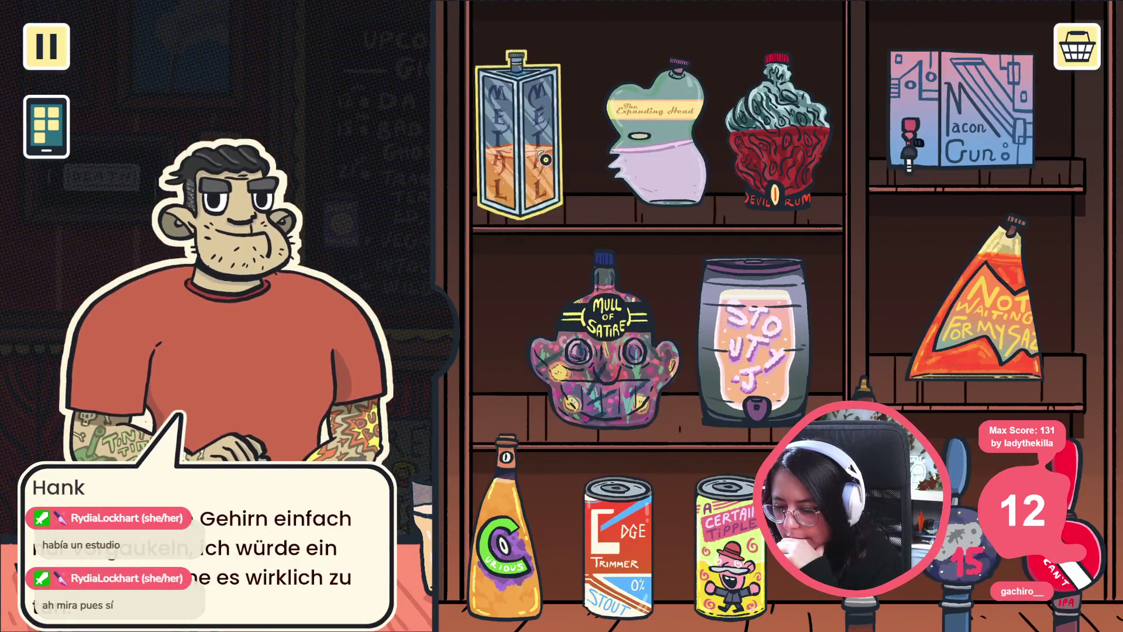
Step: Open and close the Metal Malt, Expanding Head, Devil's Rum and Mâcon Gun cards
left_click(543, 157)
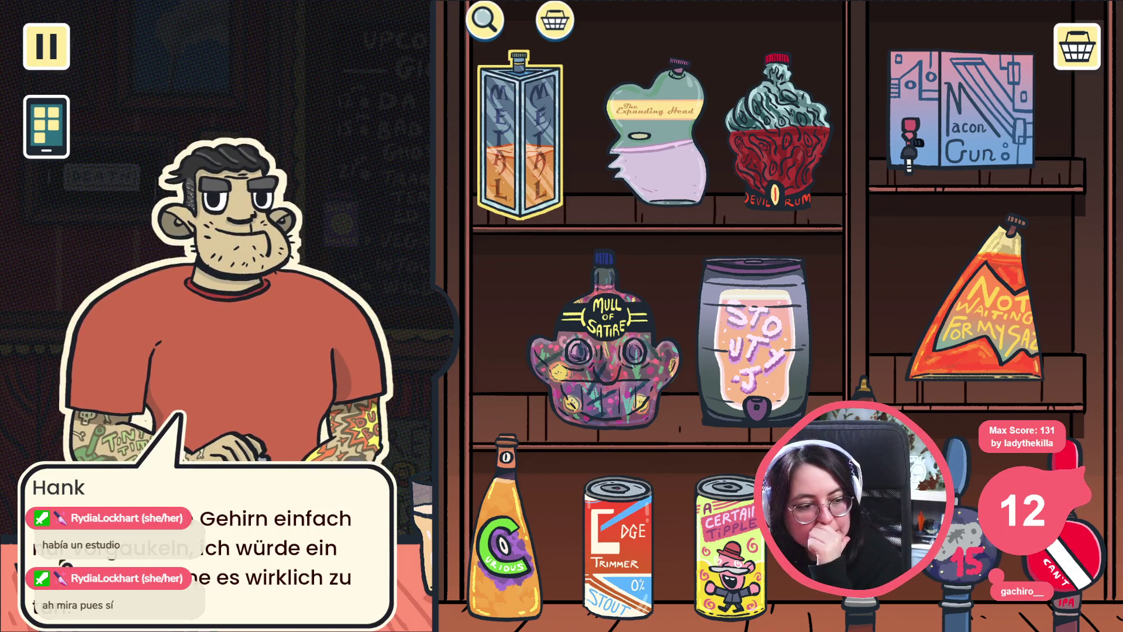
left_click(528, 158)
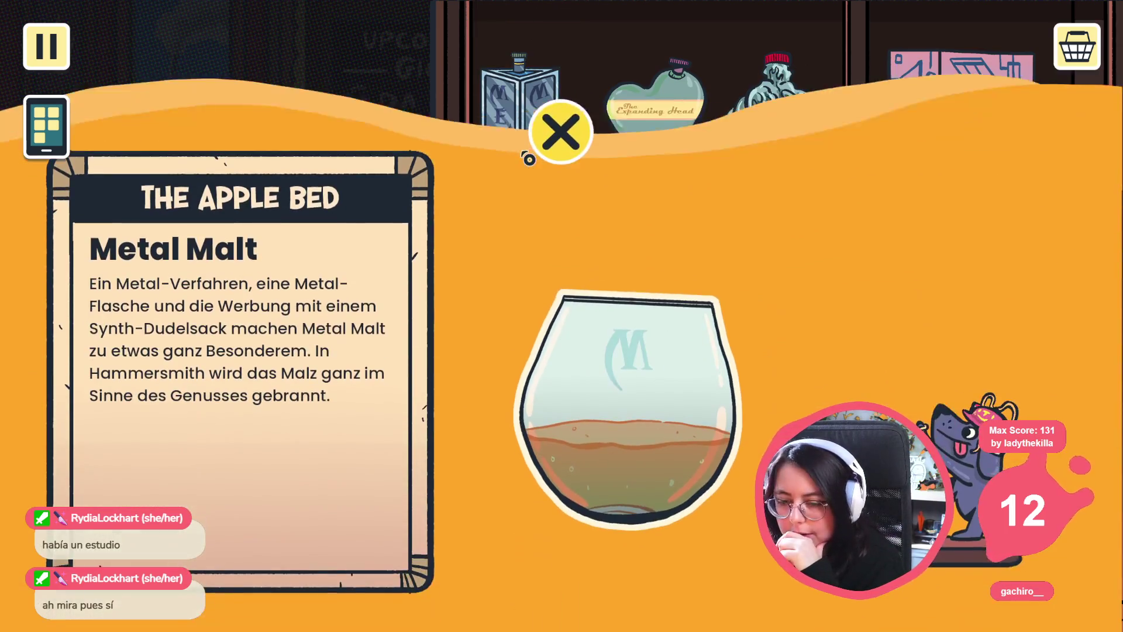
left_click(528, 158)
left_click(655, 133)
left_click(657, 131)
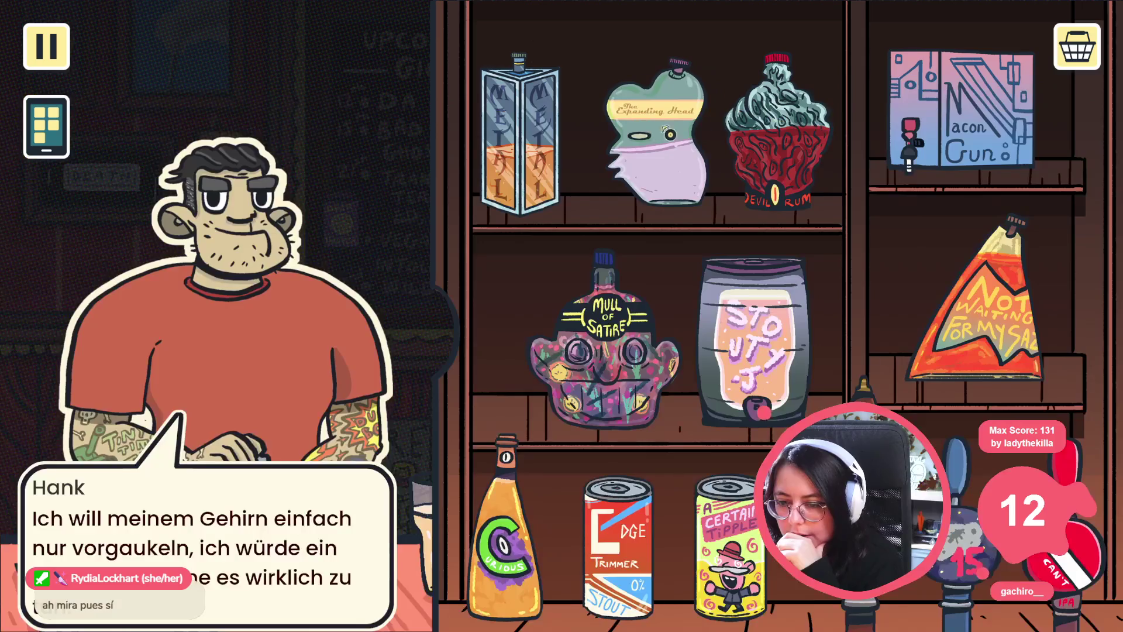
left_click(779, 125)
left_click(780, 125)
left_click(947, 125)
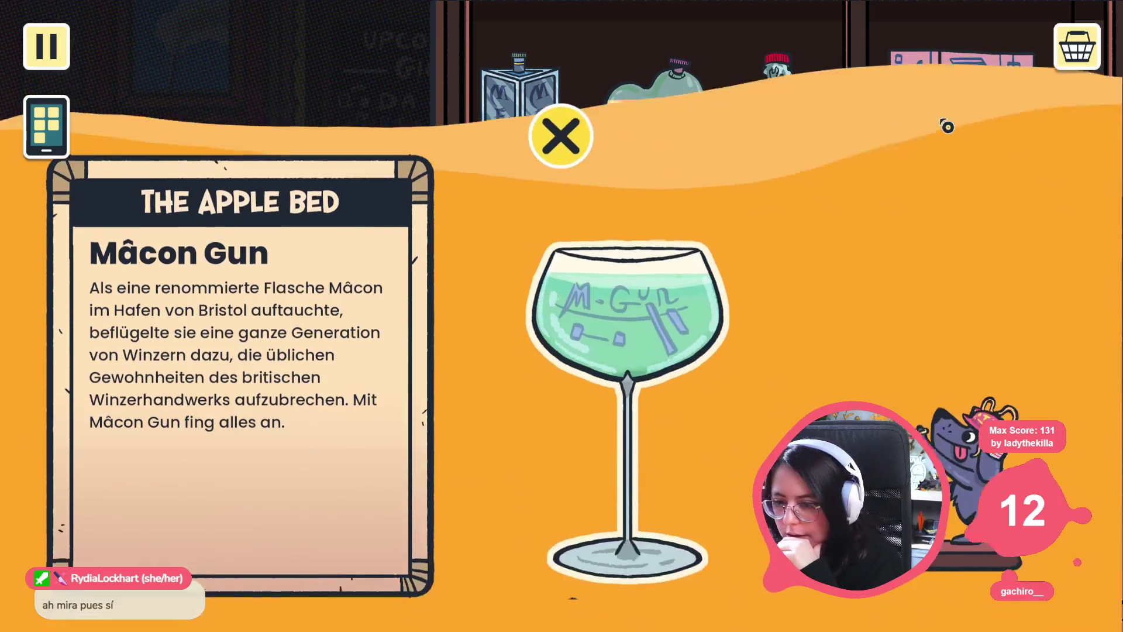
left_click(948, 123)
Step: Open and close the Mull of Satire, Stouty J and (No) Waiting for My Saz cards
left_click(593, 379)
left_click(594, 379)
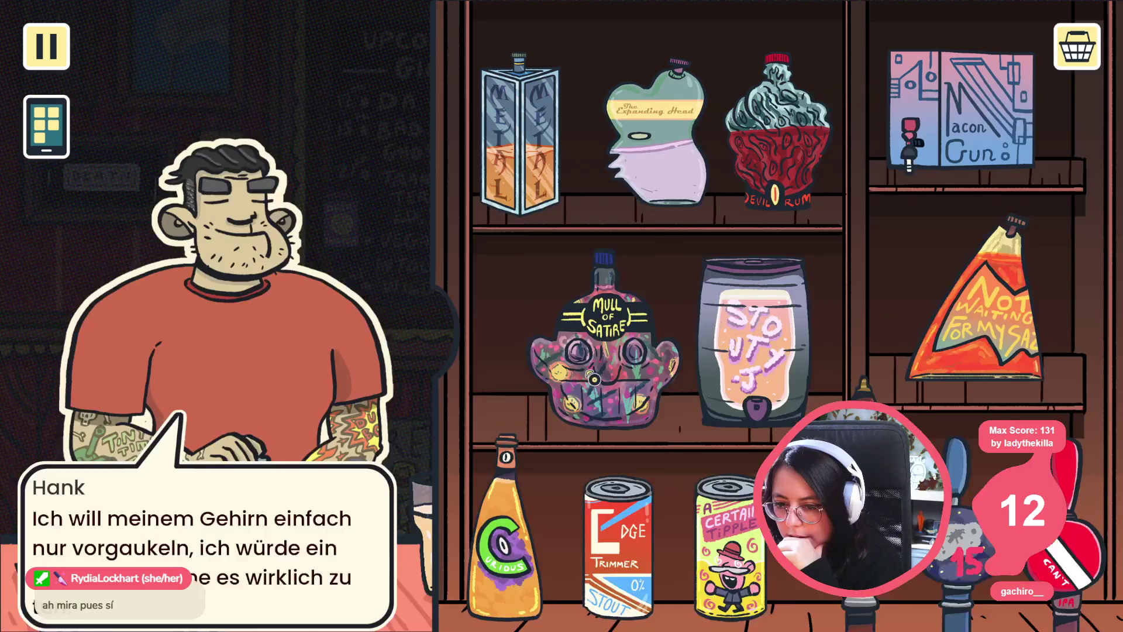
left_click(737, 352)
left_click(737, 352)
left_click(980, 315)
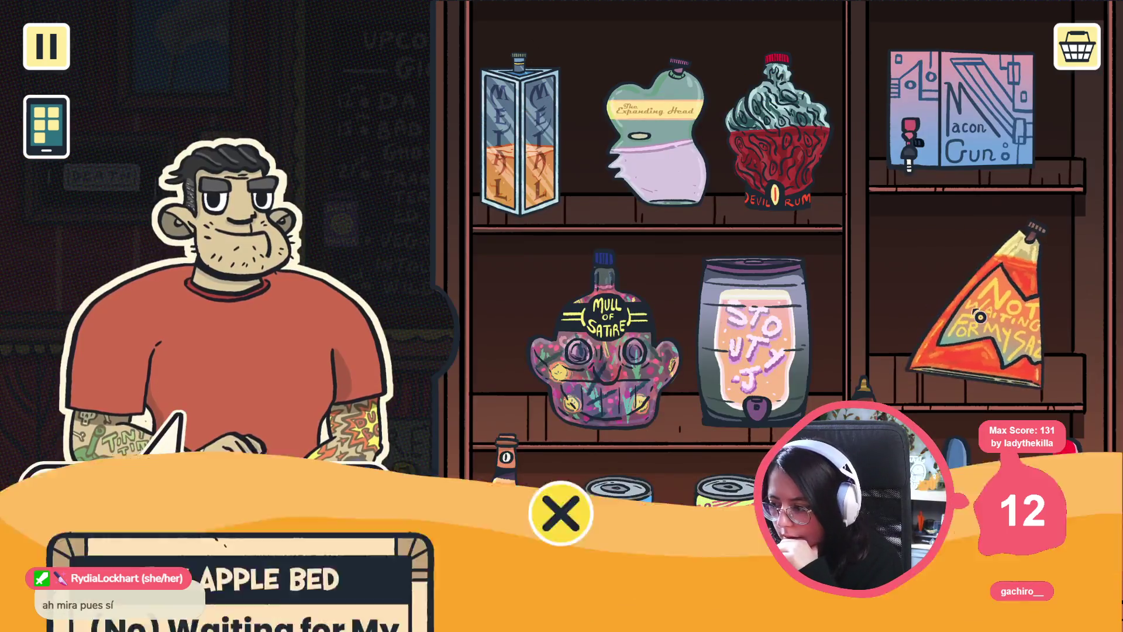
left_click(979, 316)
Step: Open and close the Curious, Edge Trimmer, A Certain Tipple and 15 Eunomia Helles cards
left_click(495, 560)
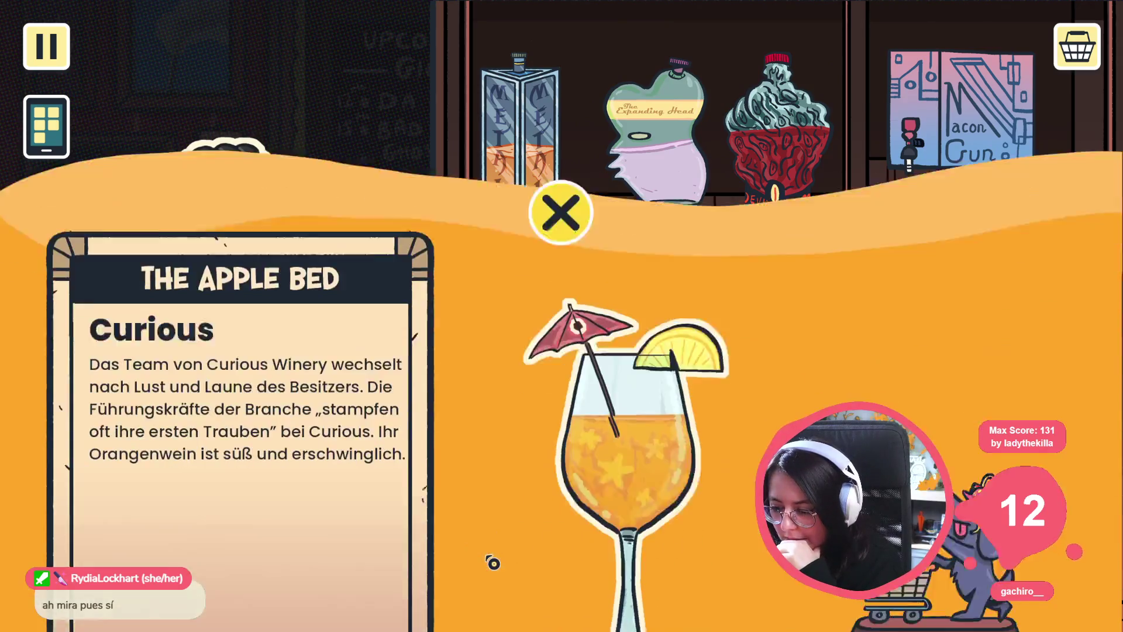
left_click(494, 560)
left_click(521, 552)
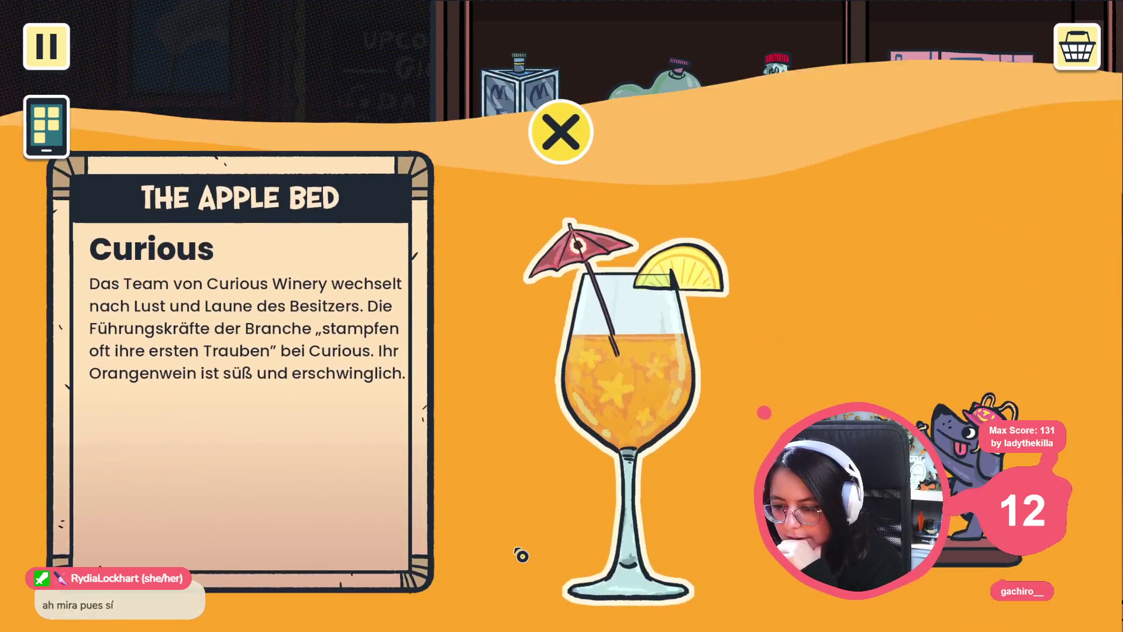
left_click(521, 551)
left_click(614, 547)
left_click(614, 547)
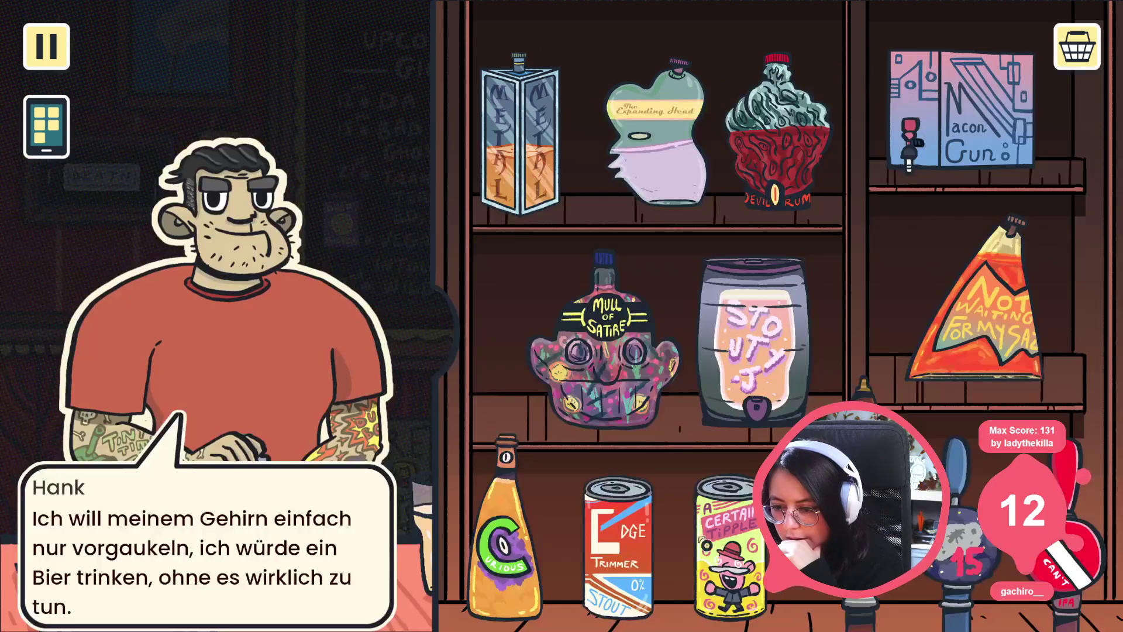
left_click(747, 536)
left_click(746, 537)
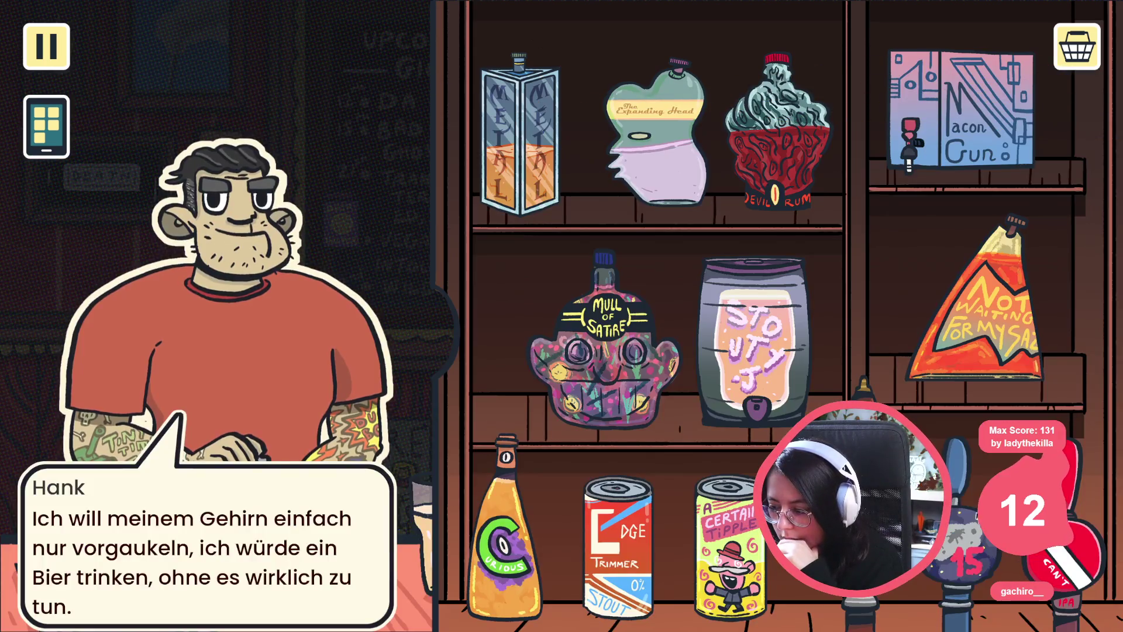
left_click(965, 556)
left_click(965, 555)
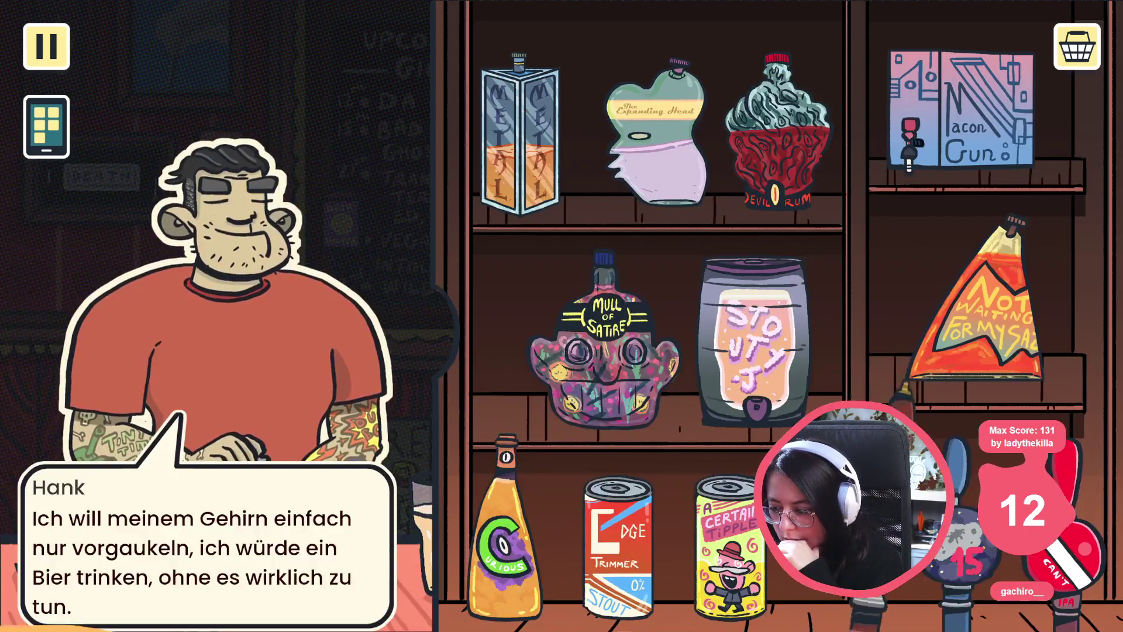
Step: Check the Nu Pastel and Can't cards, then close the game with Alt+F4
left_click(924, 444)
left_click(412, 522)
left_click(494, 508)
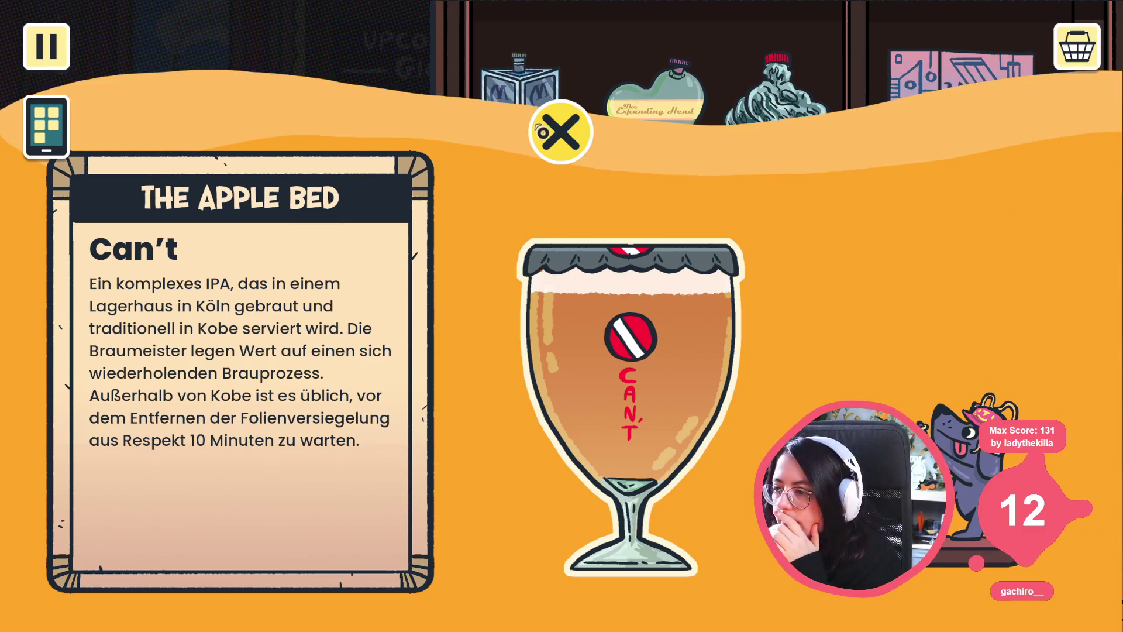
left_click(556, 130)
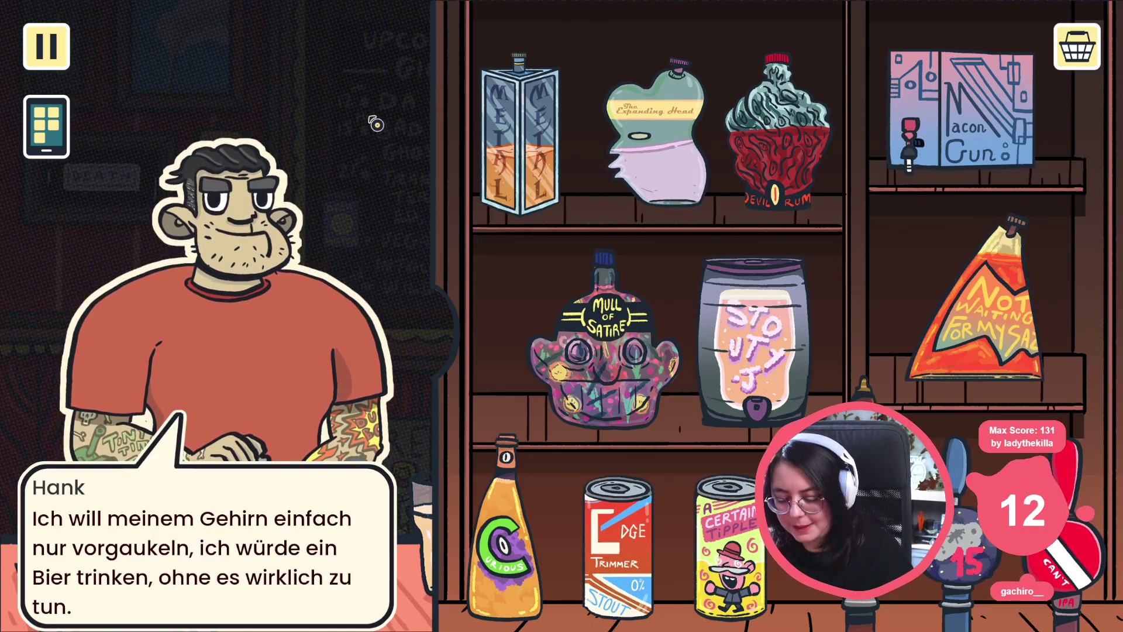
key("alt+F4")
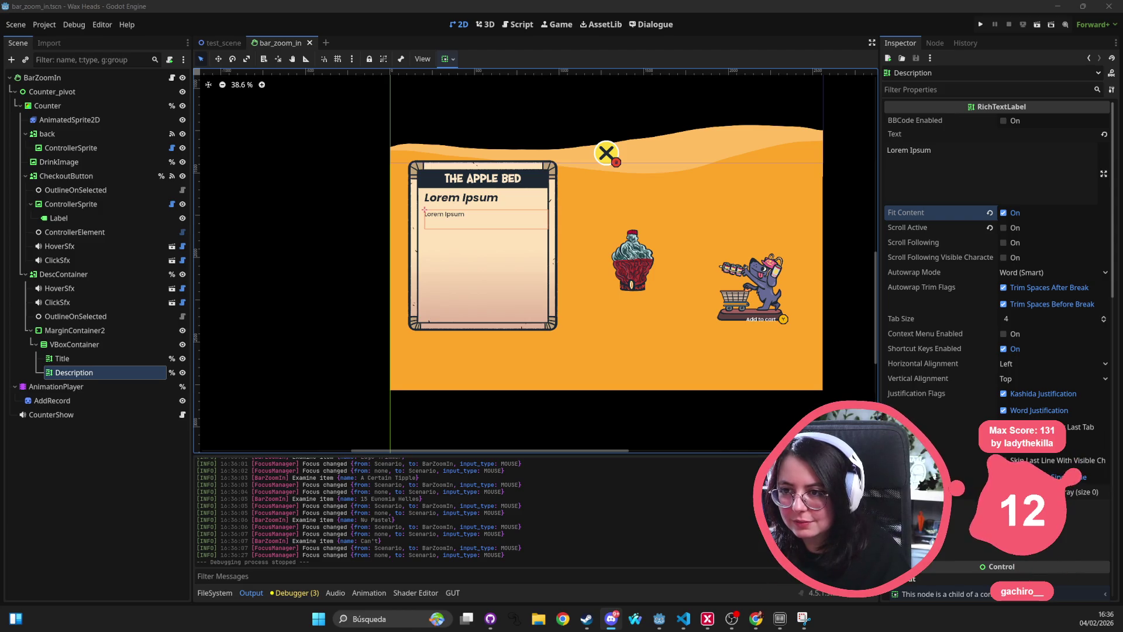
Step: Minimize Godot and view the bar_zoom_in.tscn diff in GitHub Desktop
left_click_drag(557, 316, 499, 275)
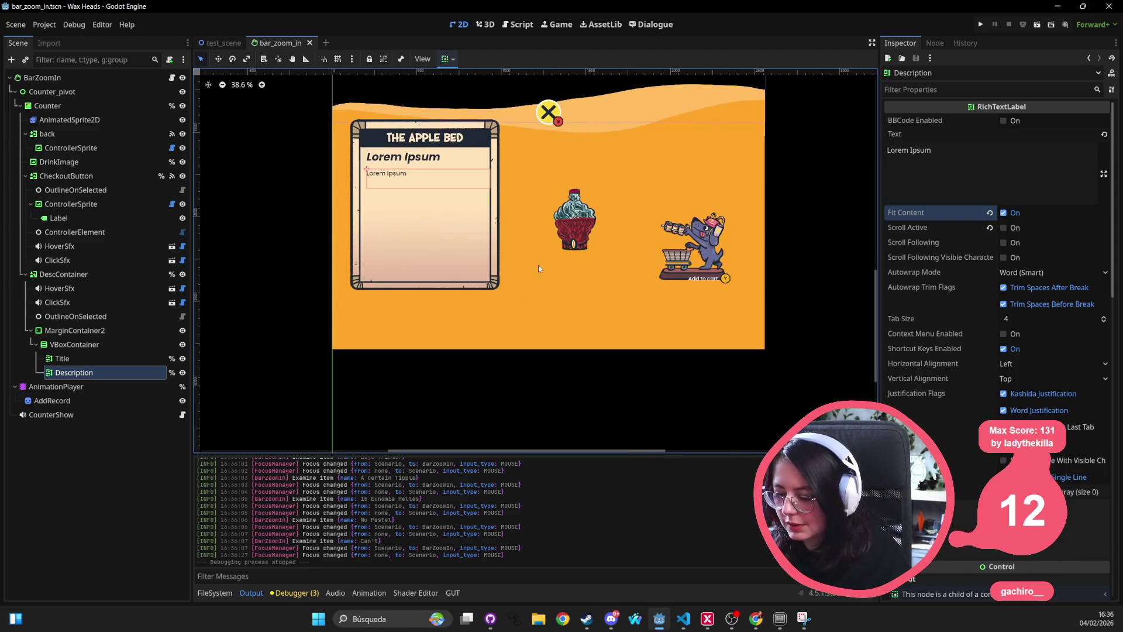
left_click(1056, 7)
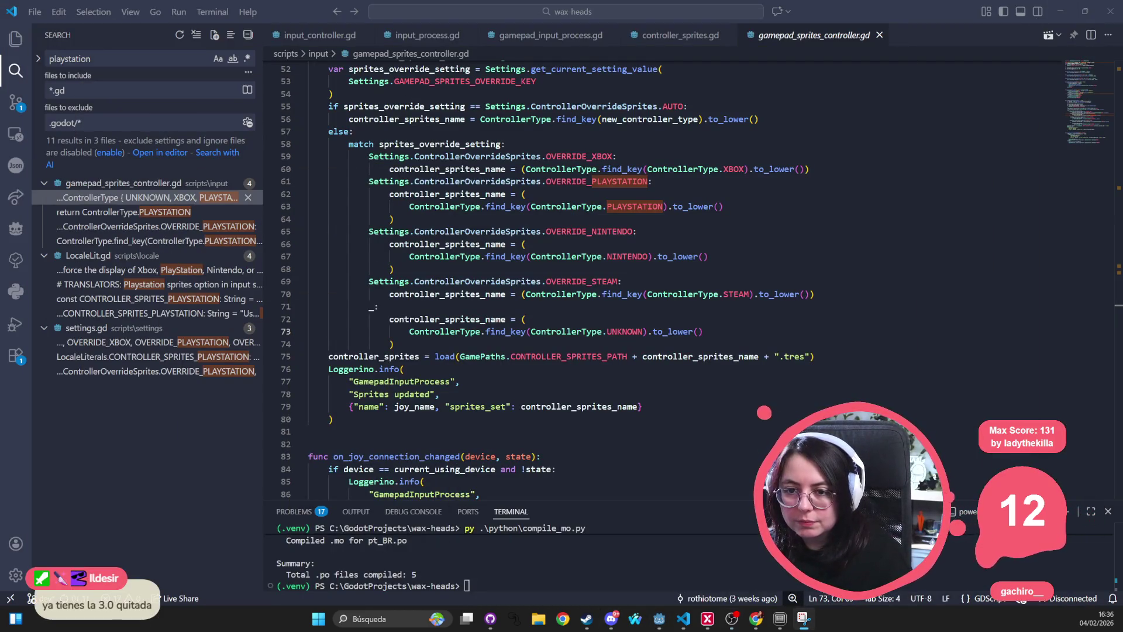
left_click(15, 39)
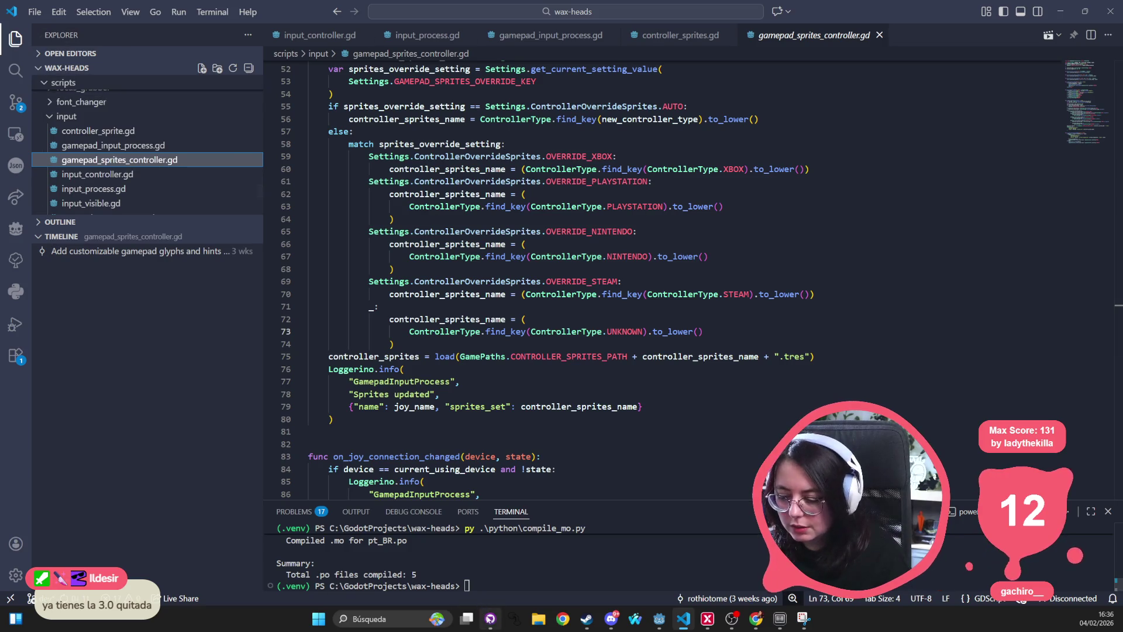
left_click(488, 619)
left_click(35, 115)
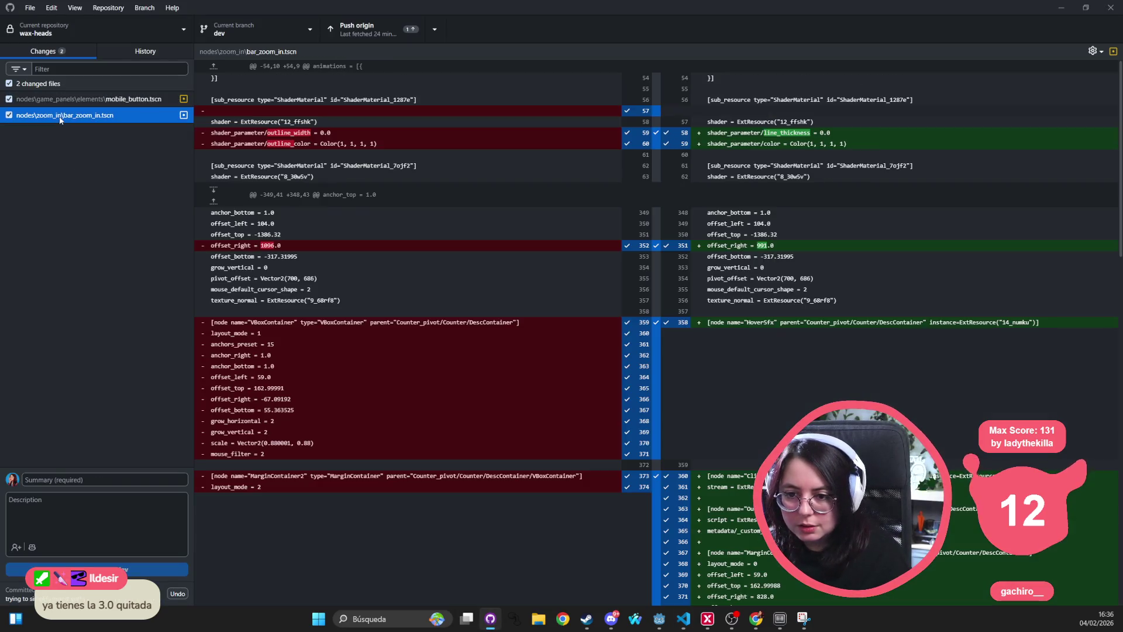
Step: Commit only mobile_button.tscn as 'fix touch behaviour on mobile', then re-include bar_zoom_in.tscn
left_click(85, 101)
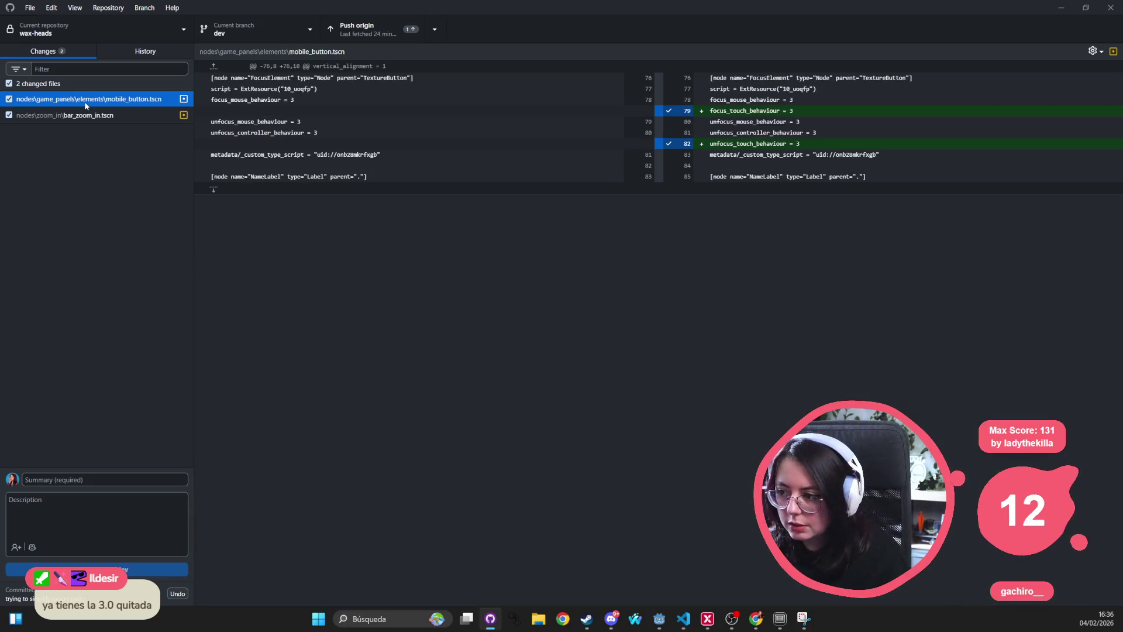
left_click(9, 115)
left_click(101, 475)
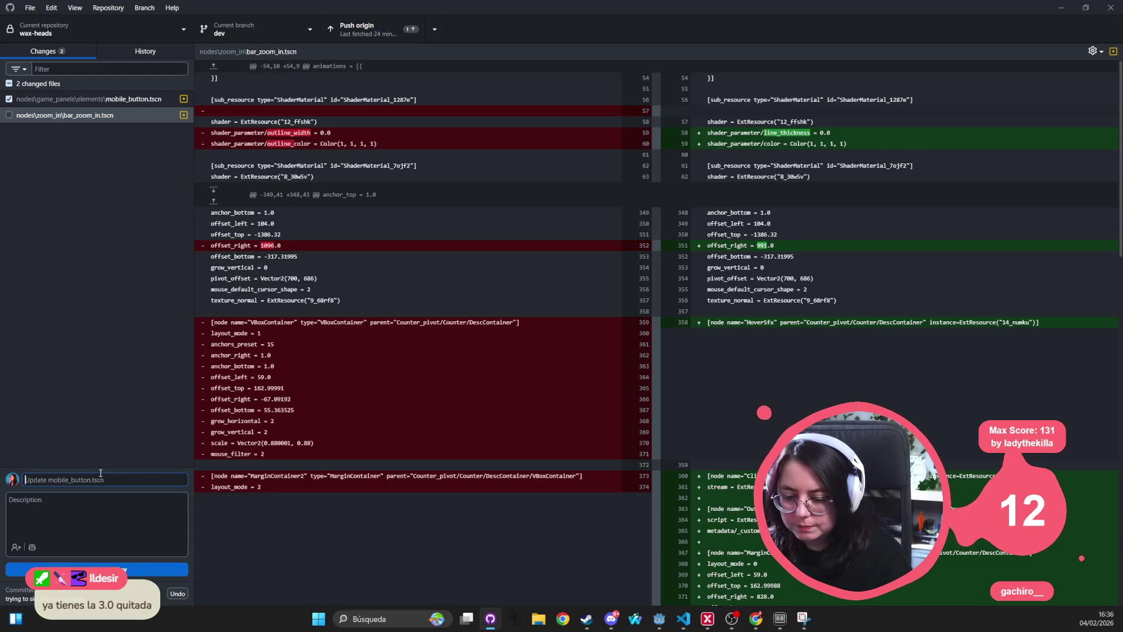
type("fix touch behaviour on mobile")
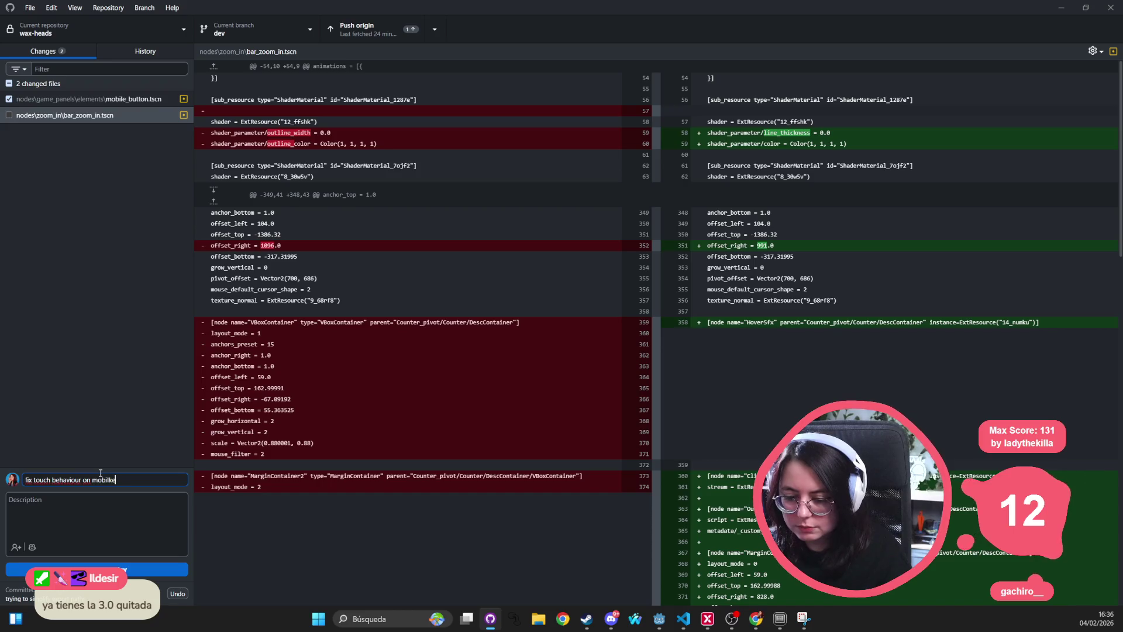
left_click(138, 574)
left_click(9, 99)
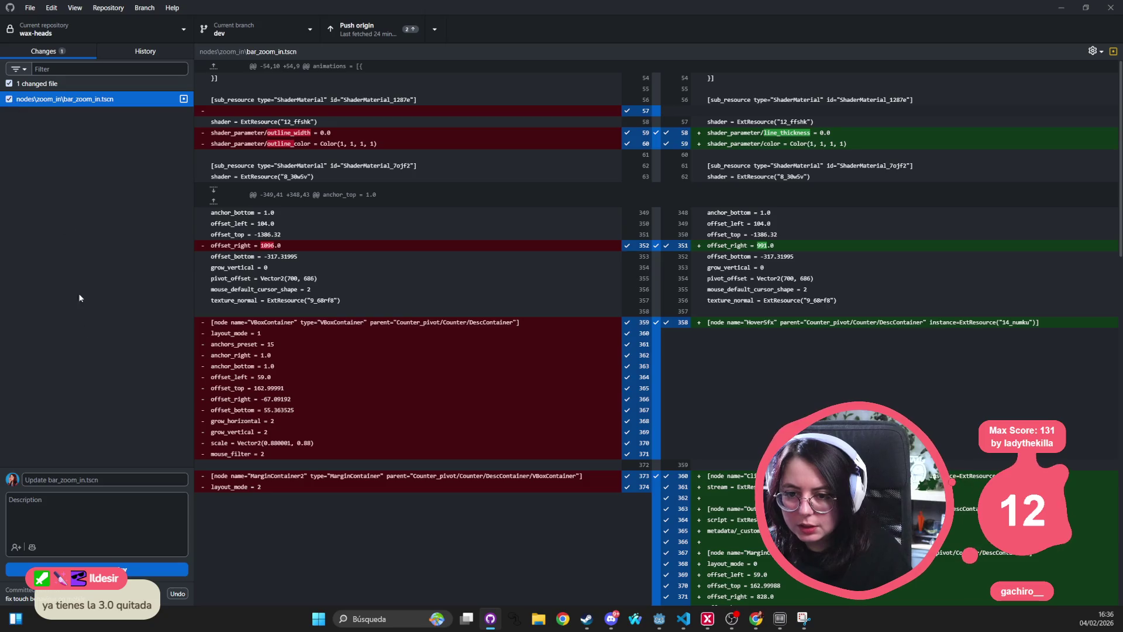
Step: Start the bar_zoom_in.tscn commit summary with 'fix' and look up the issue in the browser
left_click(99, 479)
type("fix @")
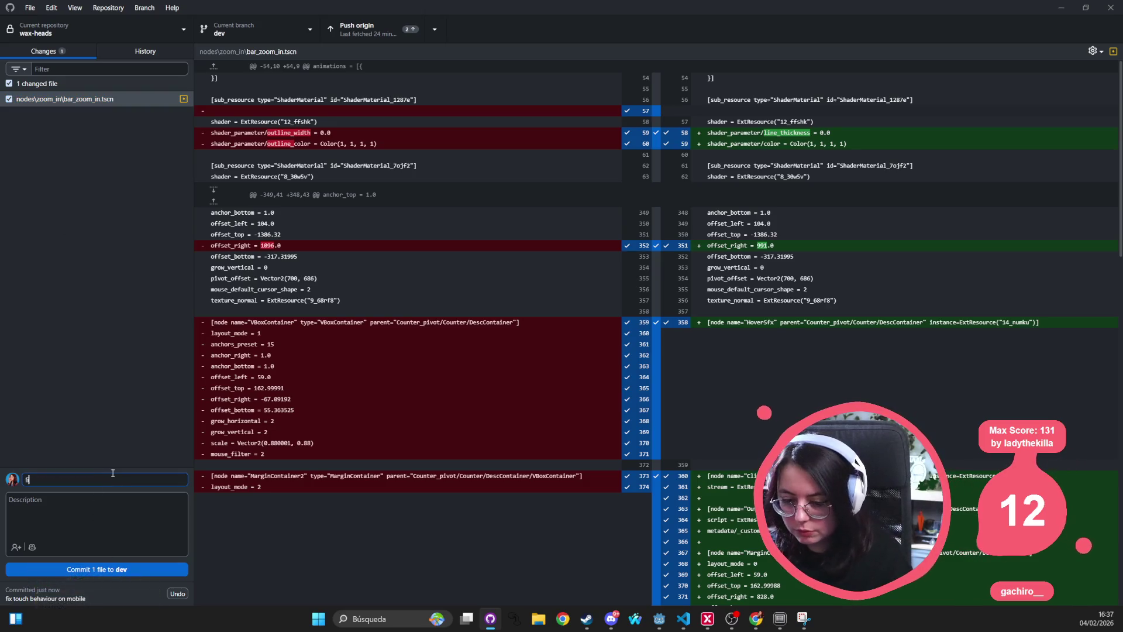
key("BackSpace")
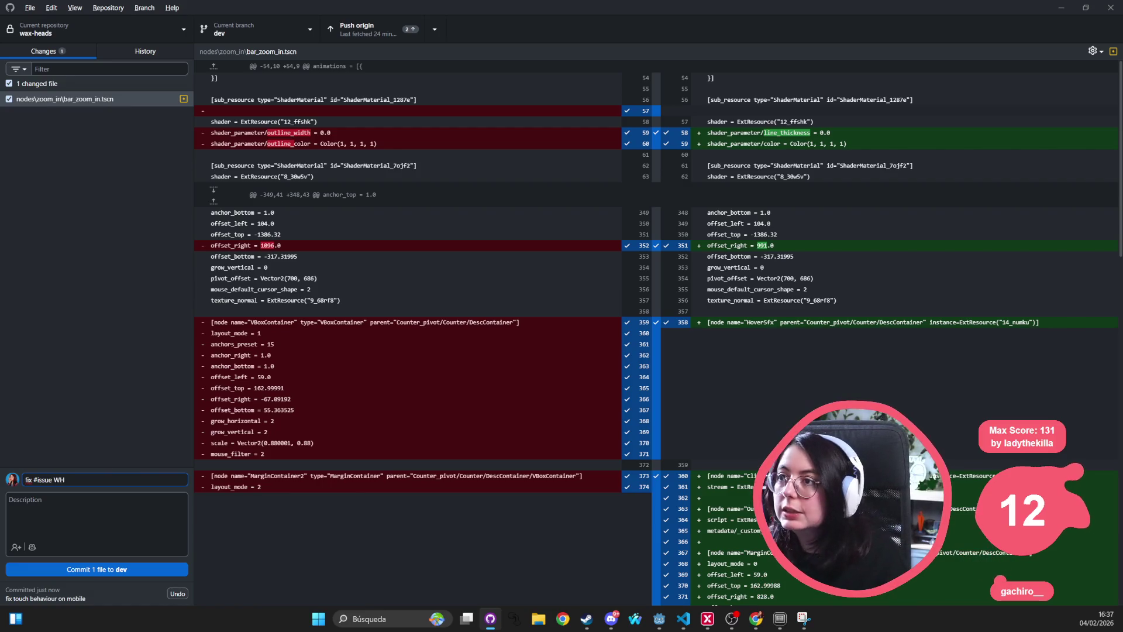
key("alt")
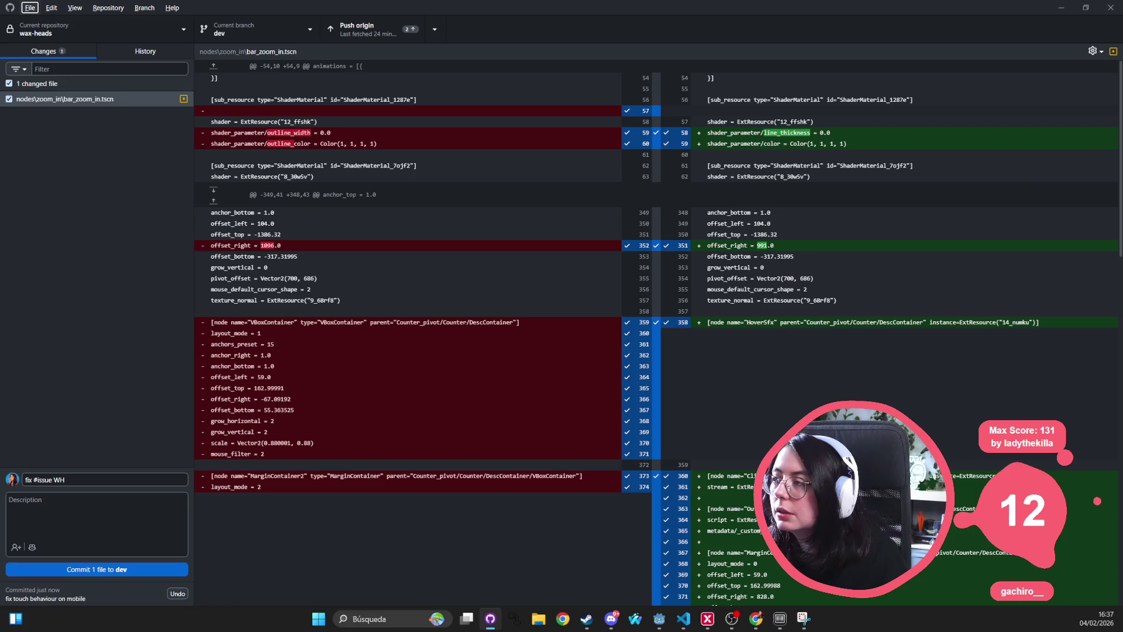
key("alt+Tab")
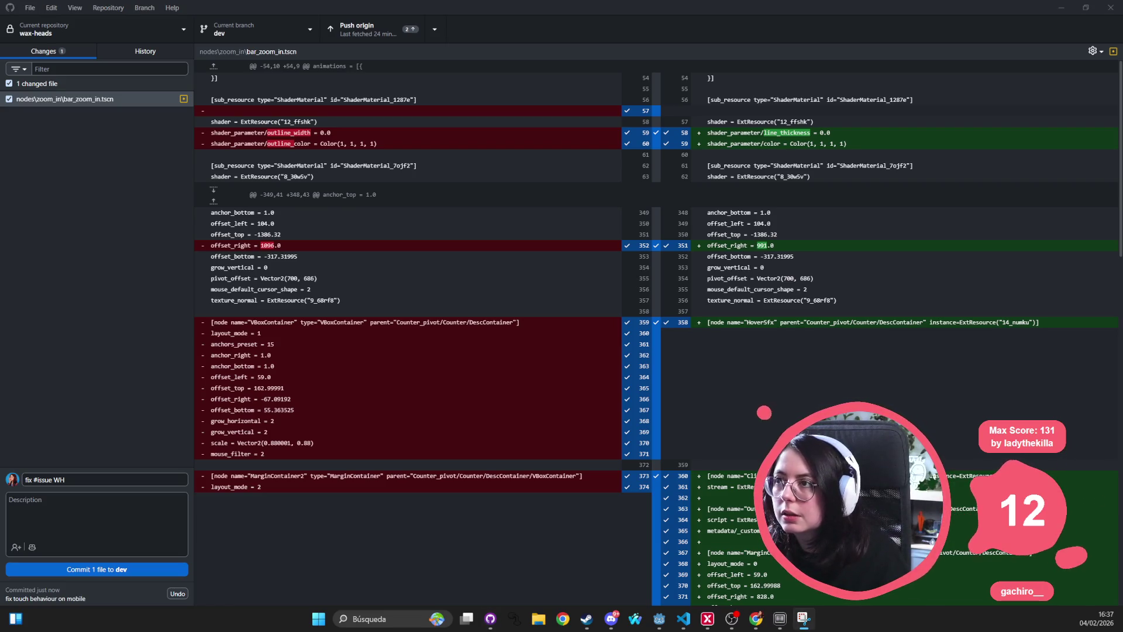
key("alt+Tab")
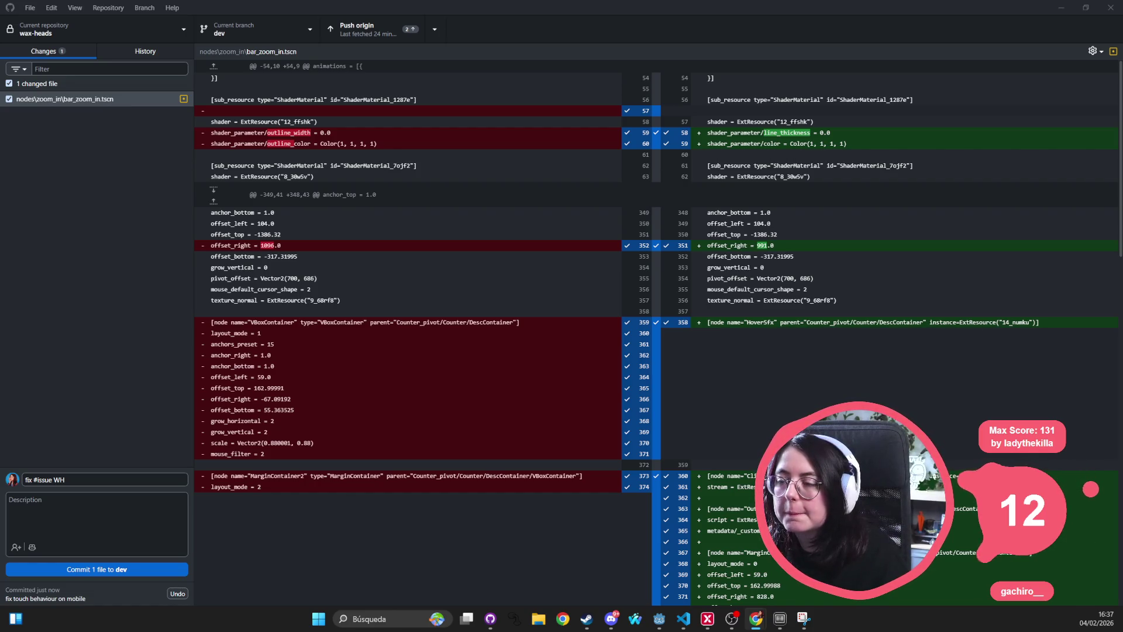
left_click(99, 478)
type("-96")
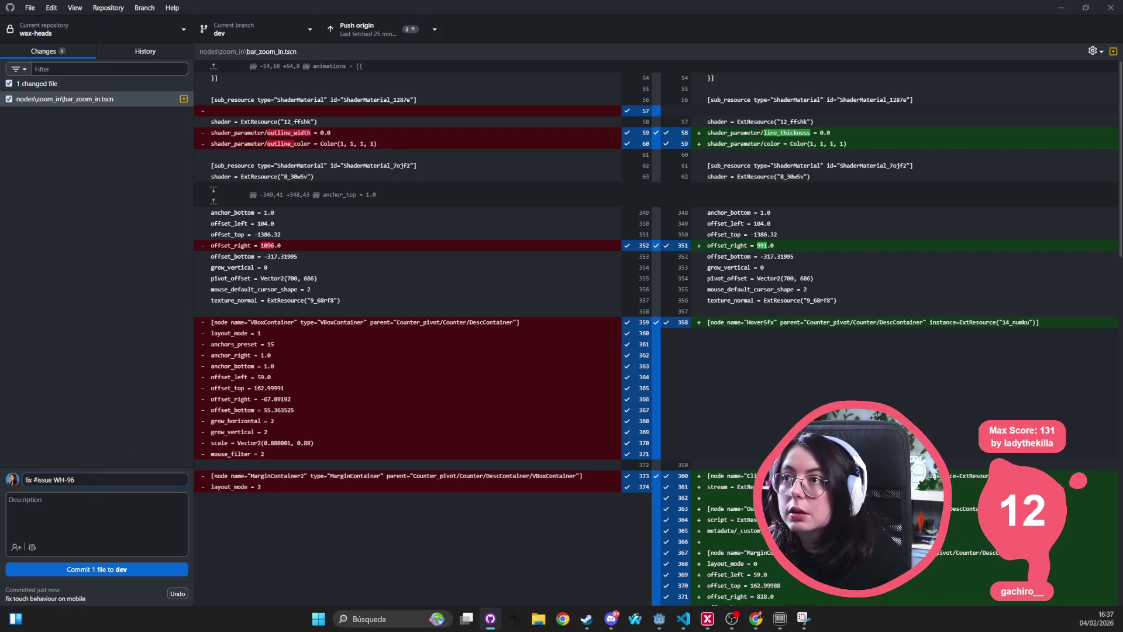
Step: Paste the issue title '[Truncations] - Drink's description appears truncated' as the summary and commit to dev
key("alt+Tab")
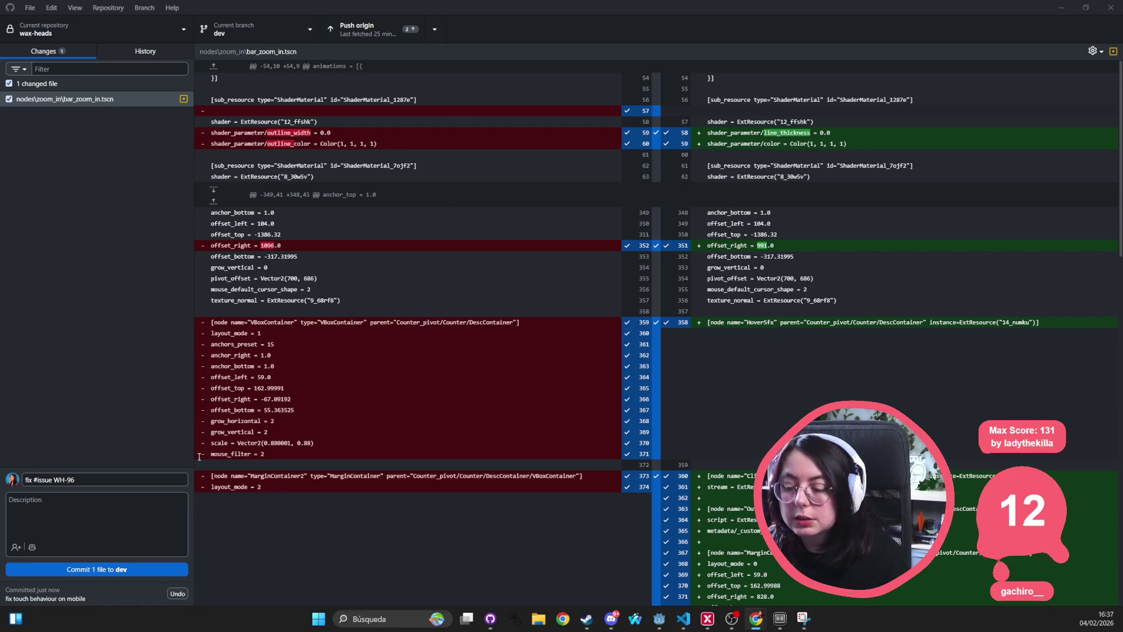
key("alt+Tab")
key("ctrl+a")
type("[Truncations] - Drink's description appears truncated")
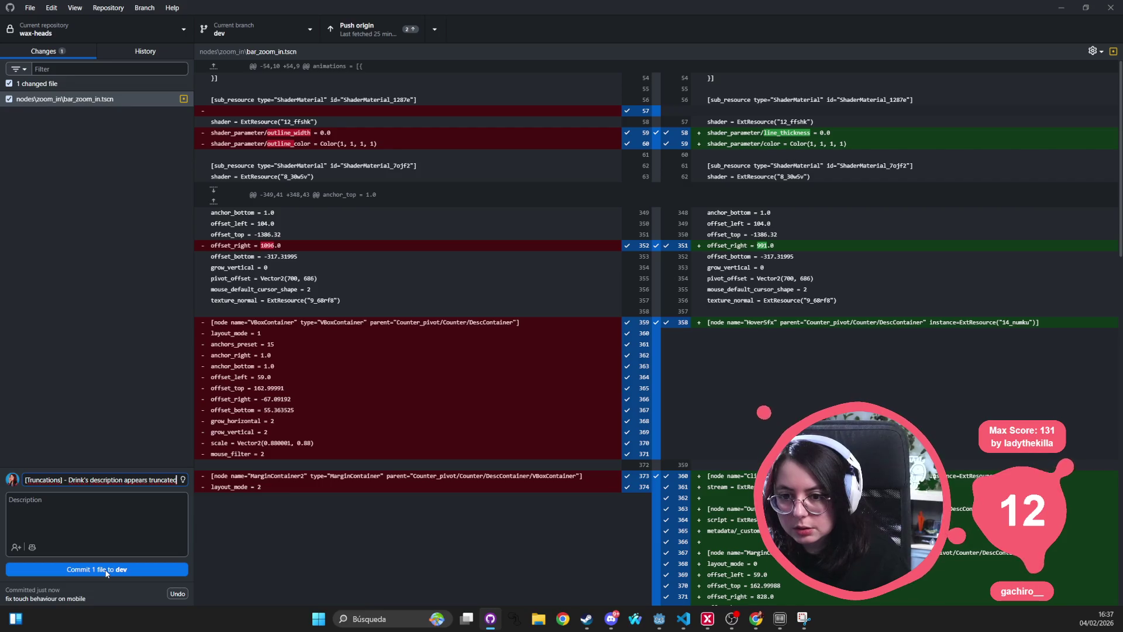
left_click(106, 570)
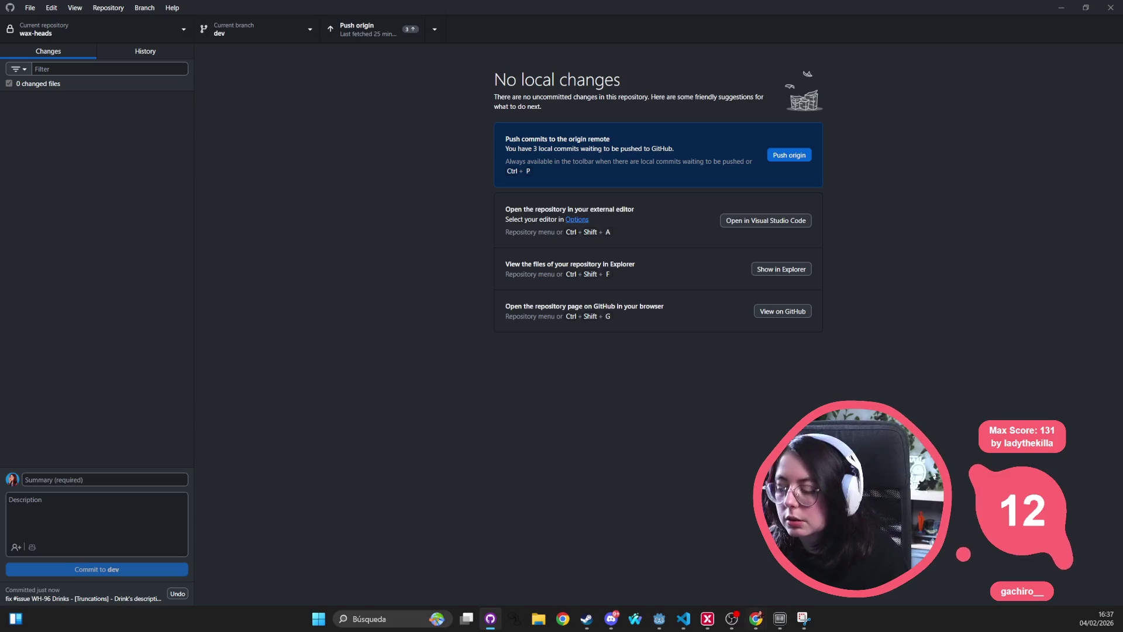
key("alt+Tab")
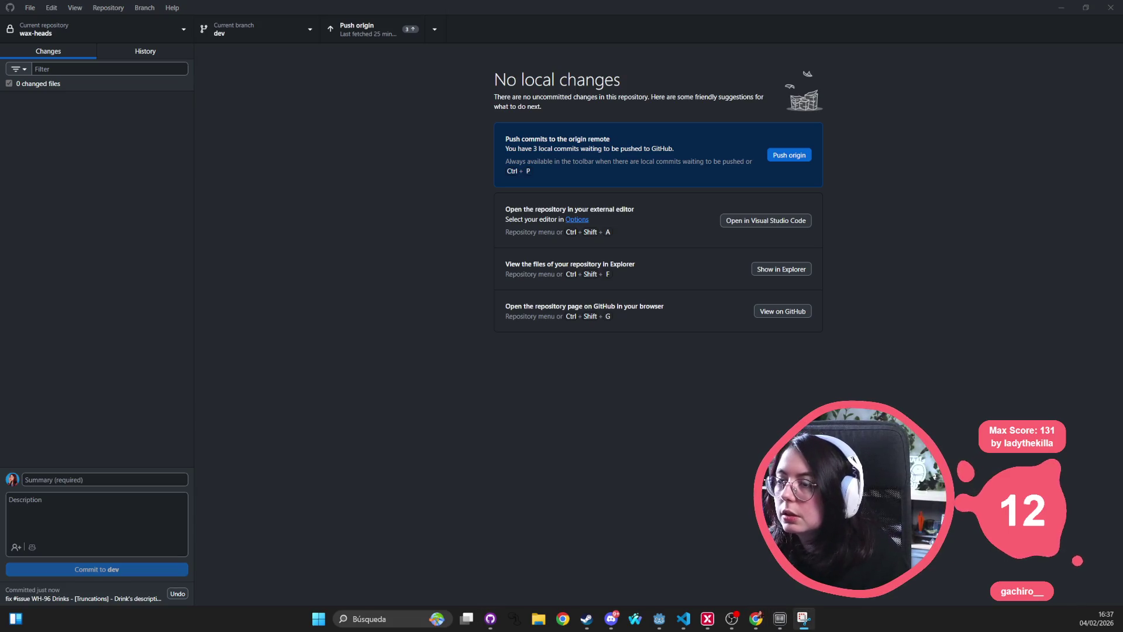
key("alt+Tab")
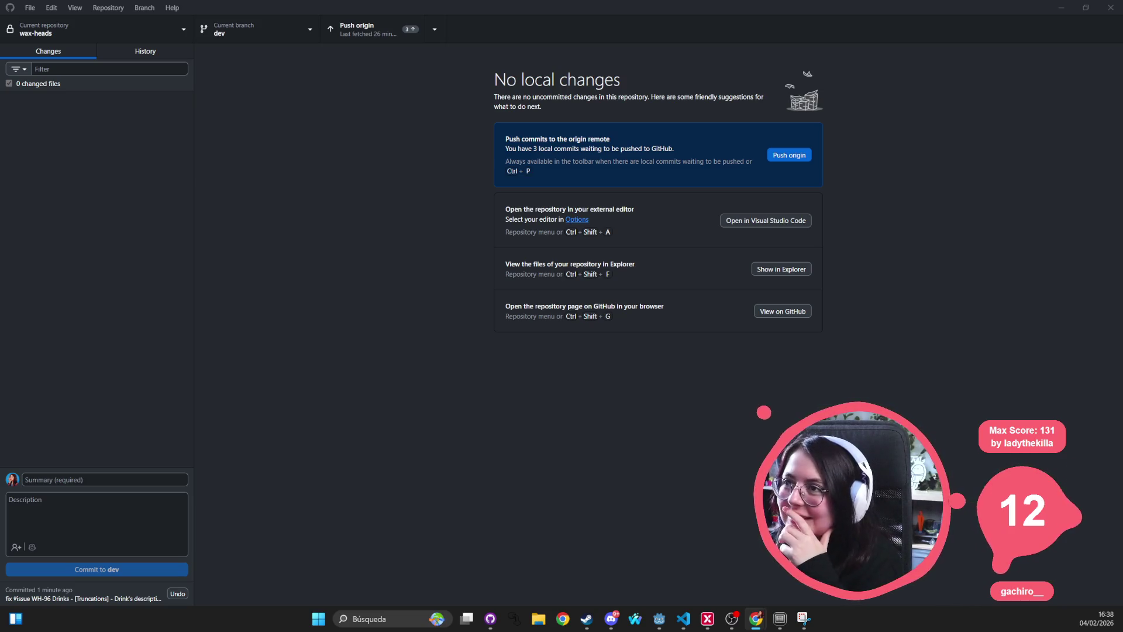
key("super+shift+s")
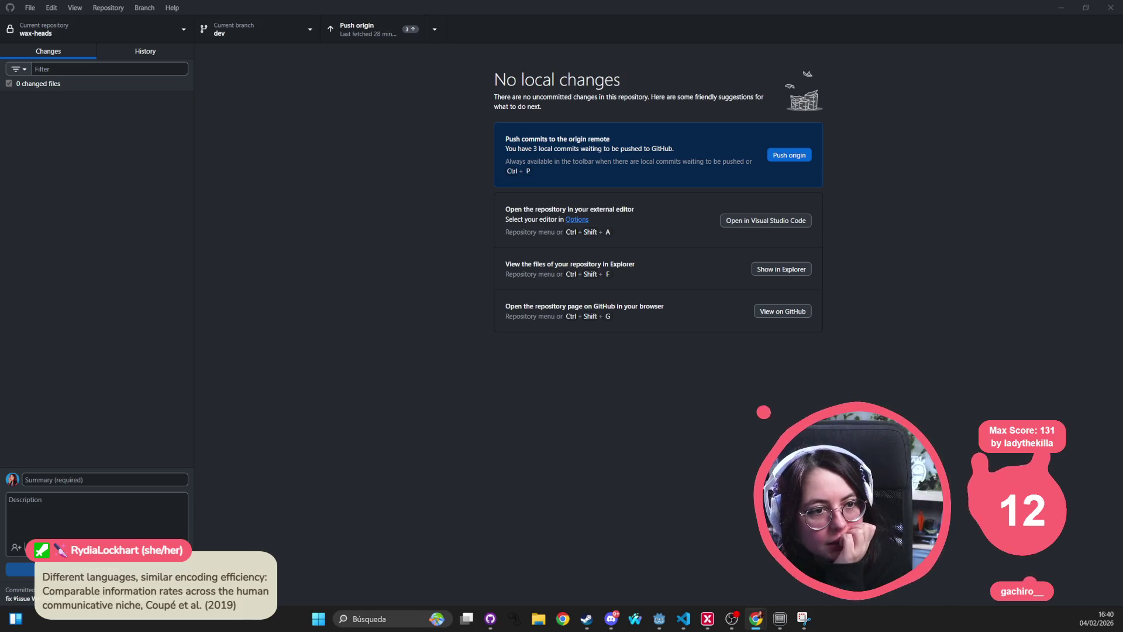
Step: Attempt a push, fetch the newer remote commit, and pull it into dev
left_click(389, 25)
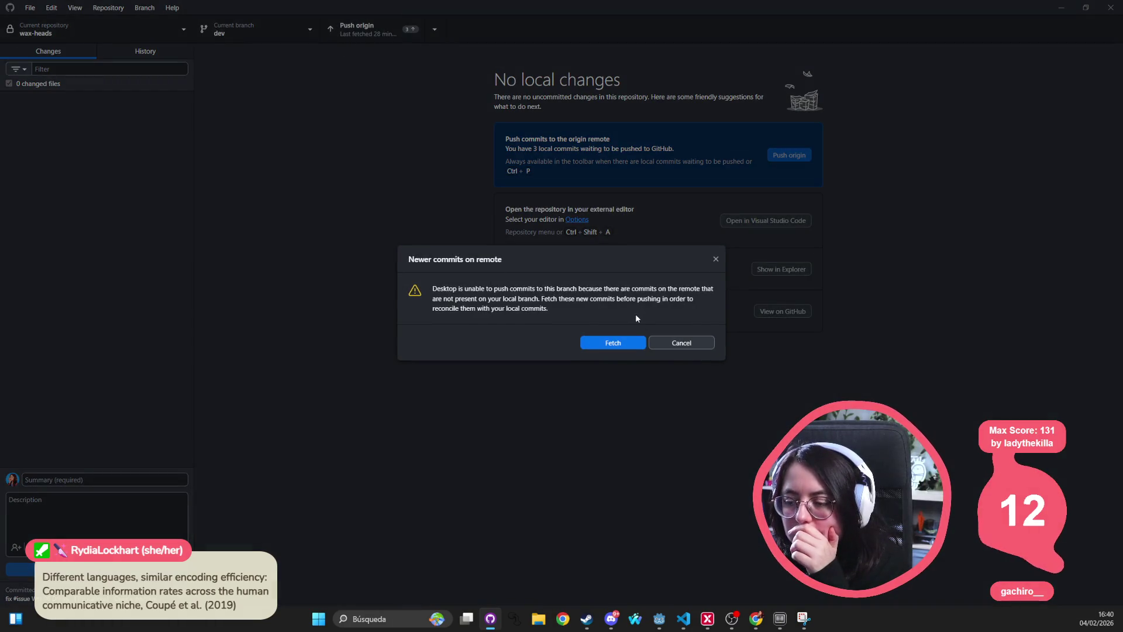
left_click(600, 341)
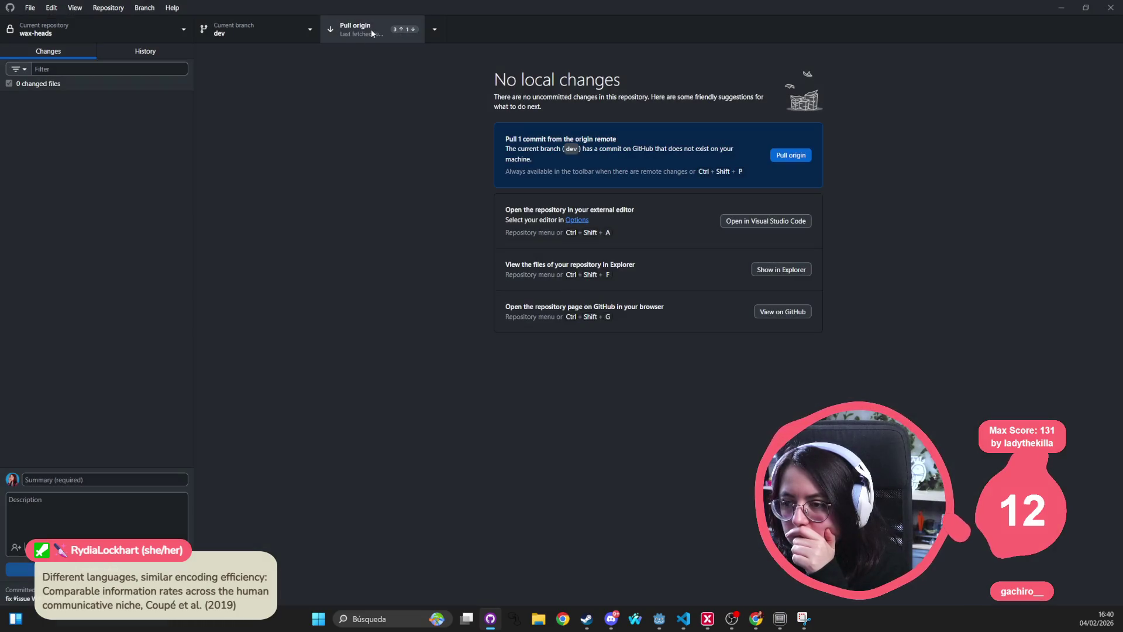
left_click(372, 33)
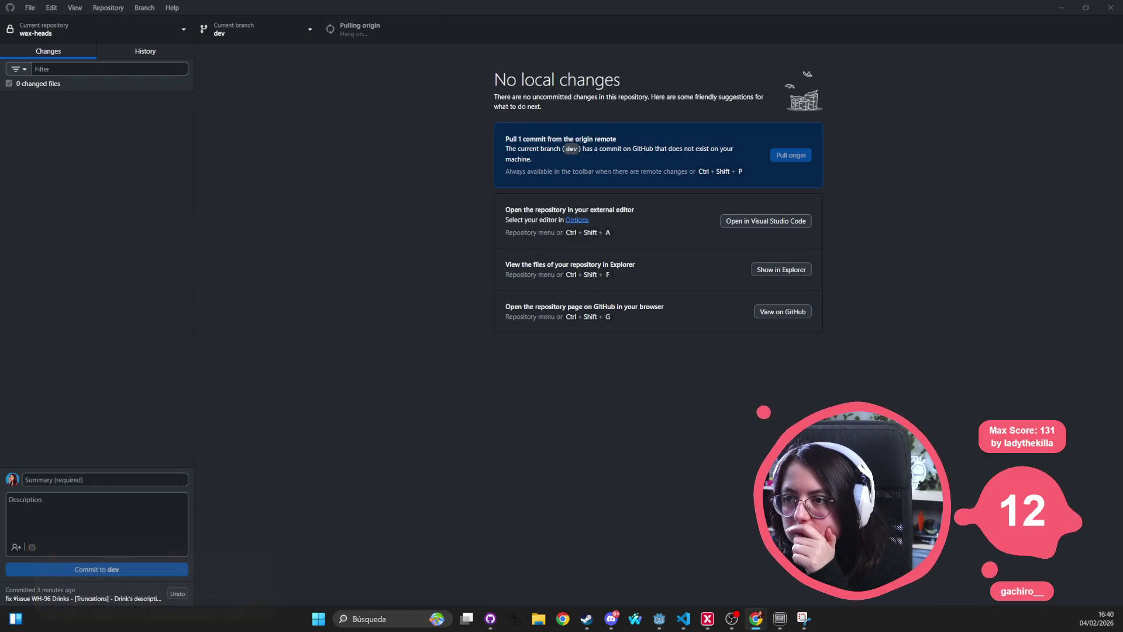